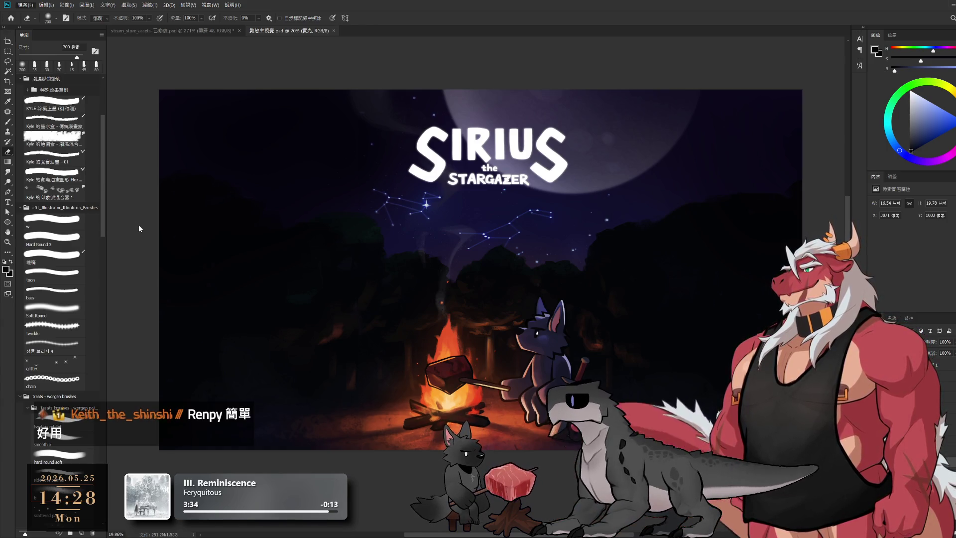
Step up to the 標題2_發光 and 標題_發光 glow layers, then pan and zoom to inspect the key art
key(alt+bracketright)
key(alt+bracketright)
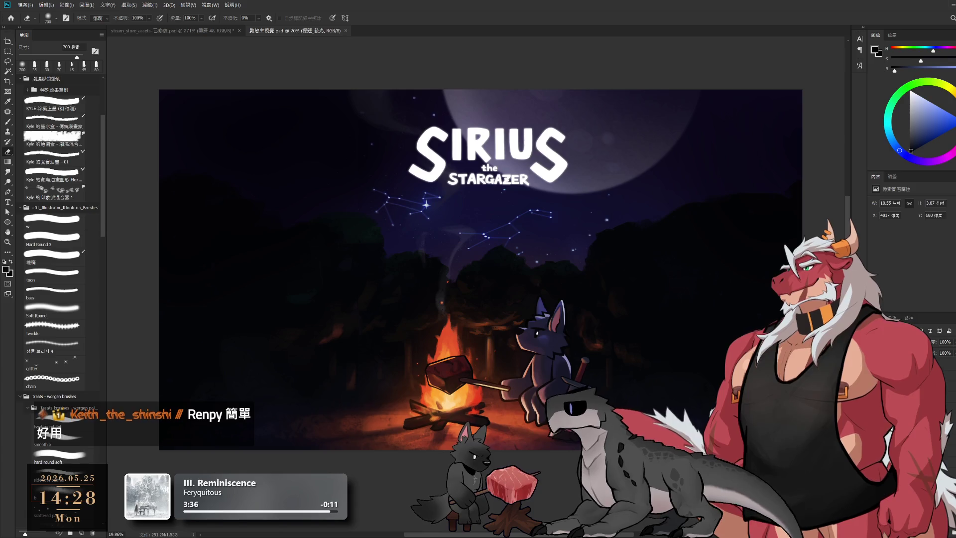
key(alt+bracketright)
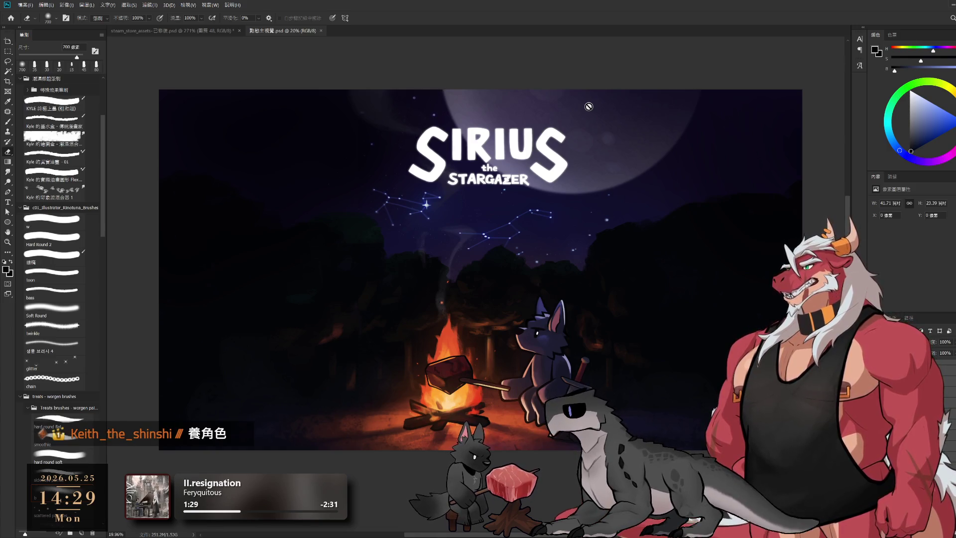
drag(642, 347, 643, 349)
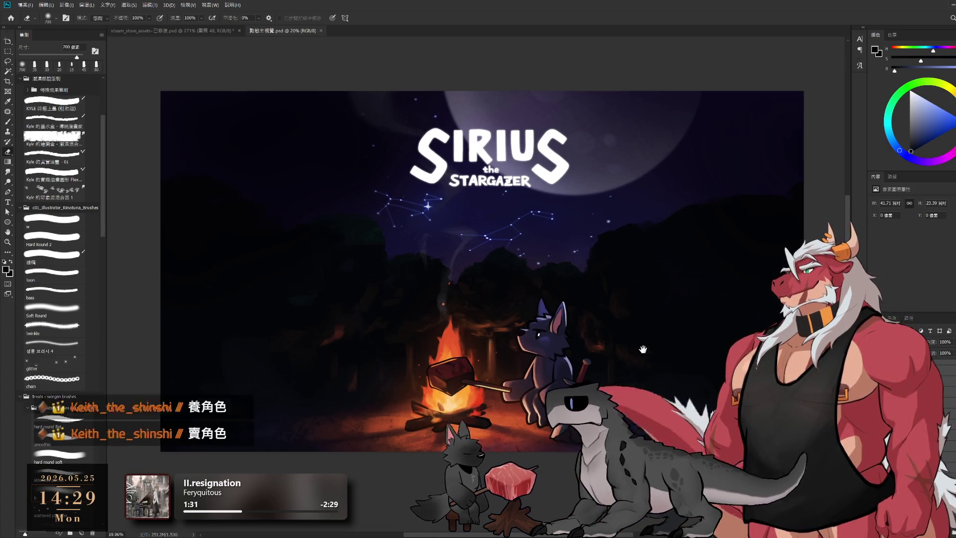
scroll(647, 349, down, 1)
scroll(658, 349, up, 1)
scroll(667, 348, down, 1)
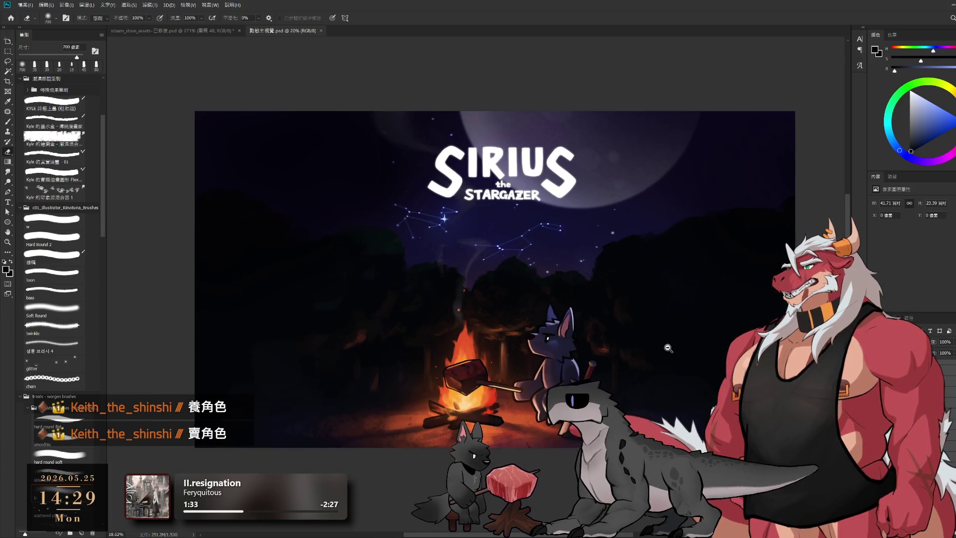
scroll(669, 348, up, 1)
drag(739, 309, 731, 305)
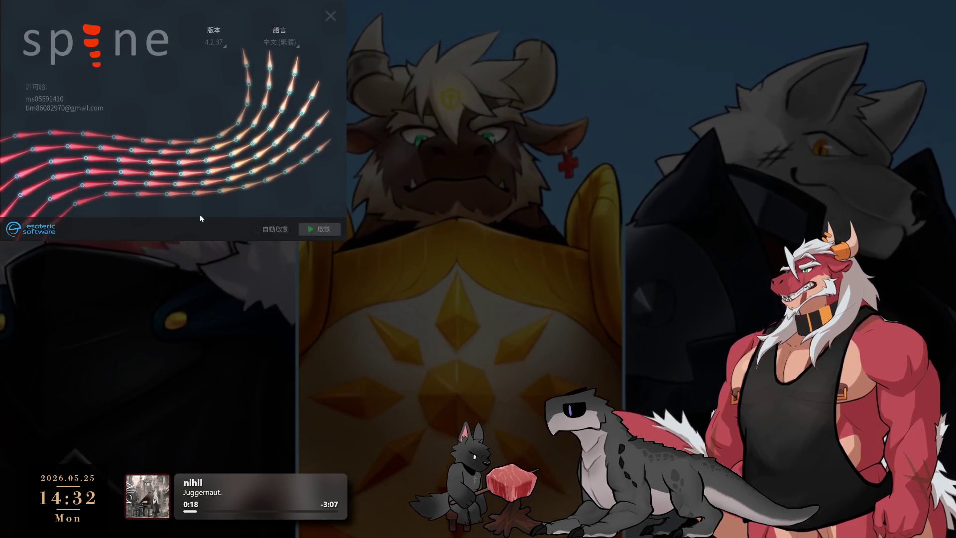
Launch Spine 4.2.37 and import the campfire JSON data as a new project, discarding unsaved changes
click(332, 230)
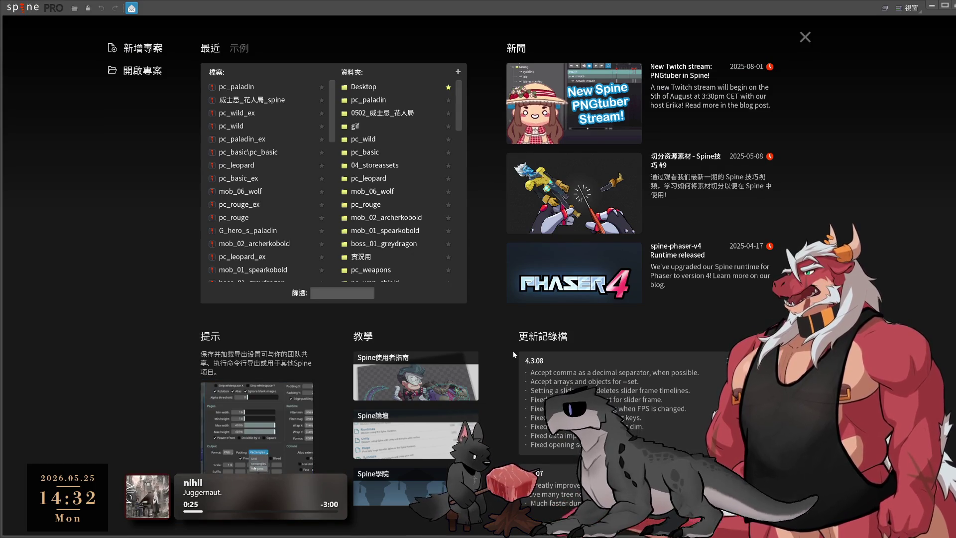
click(20, 7)
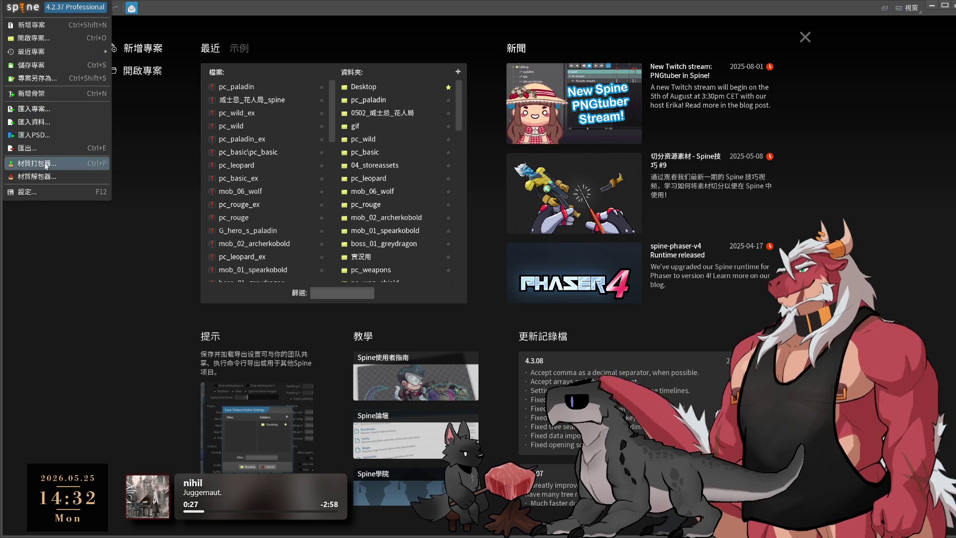
click(52, 121)
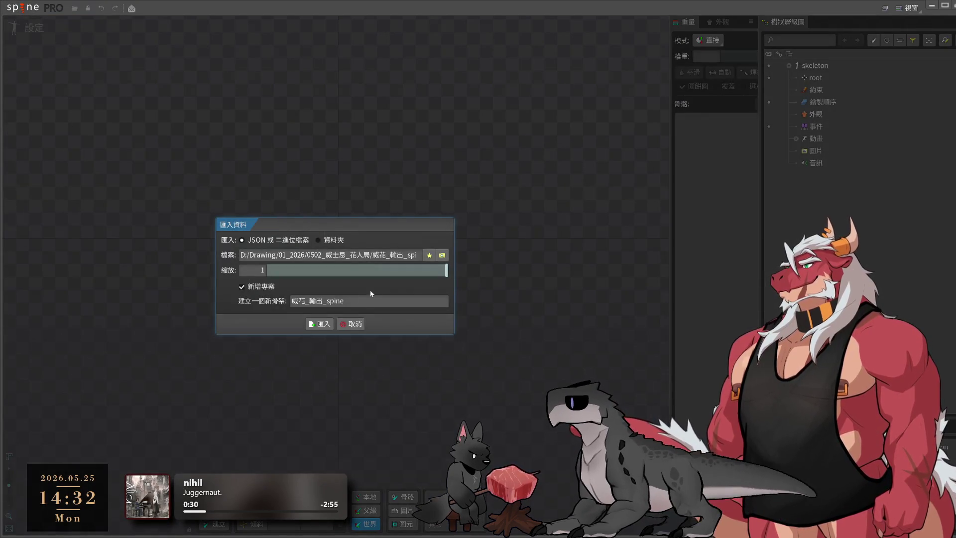
click(443, 256)
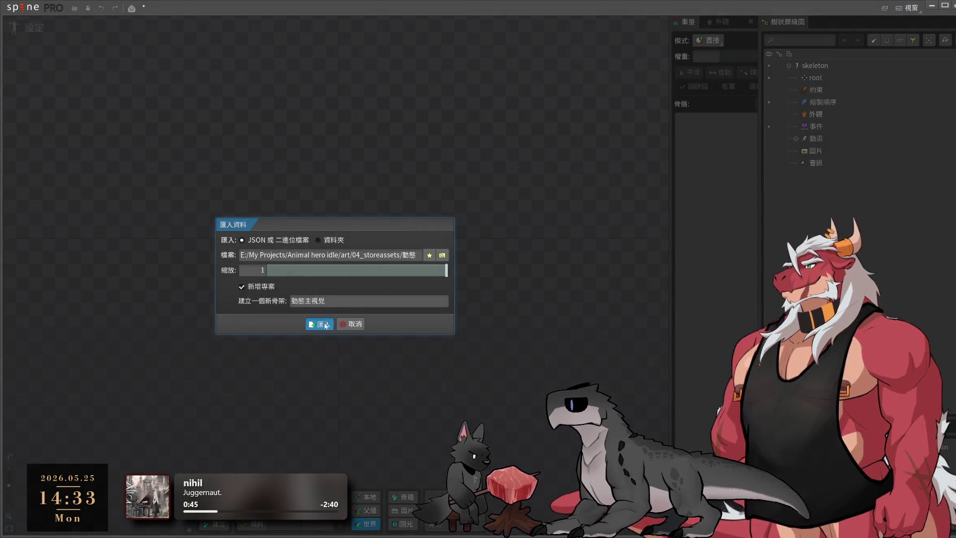
click(322, 324)
click(301, 293)
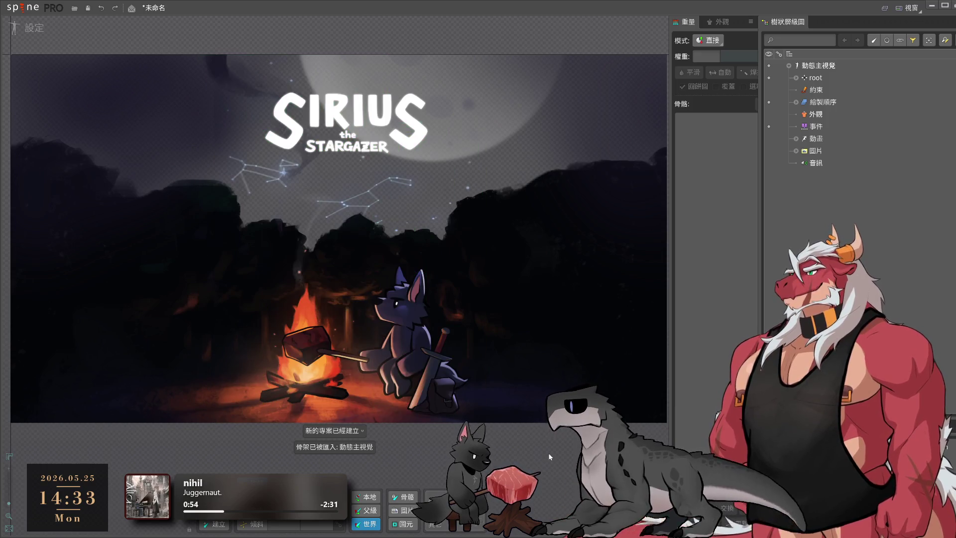
click(479, 330)
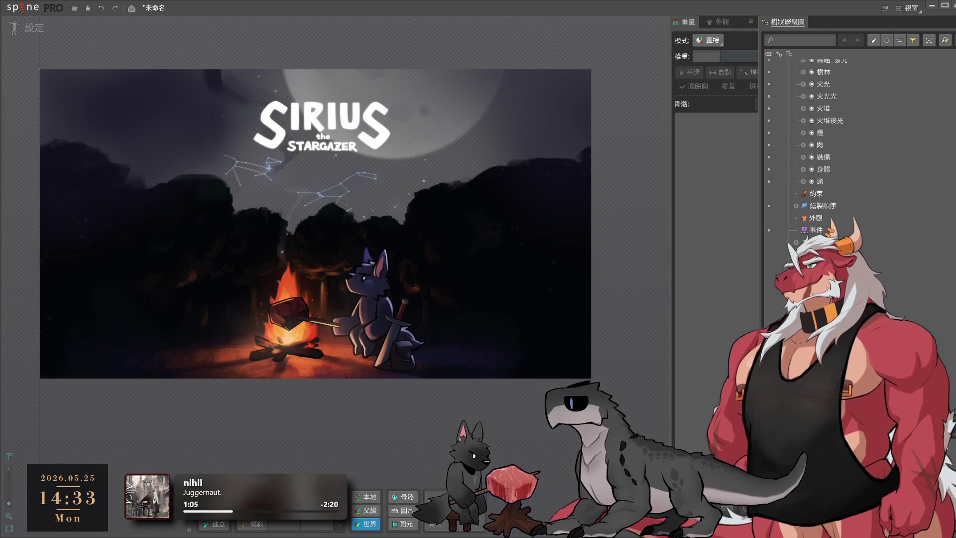
Browse the imported scene's slots and drag the night-sky background image into the viewport
scroll(852, 200, up, 5)
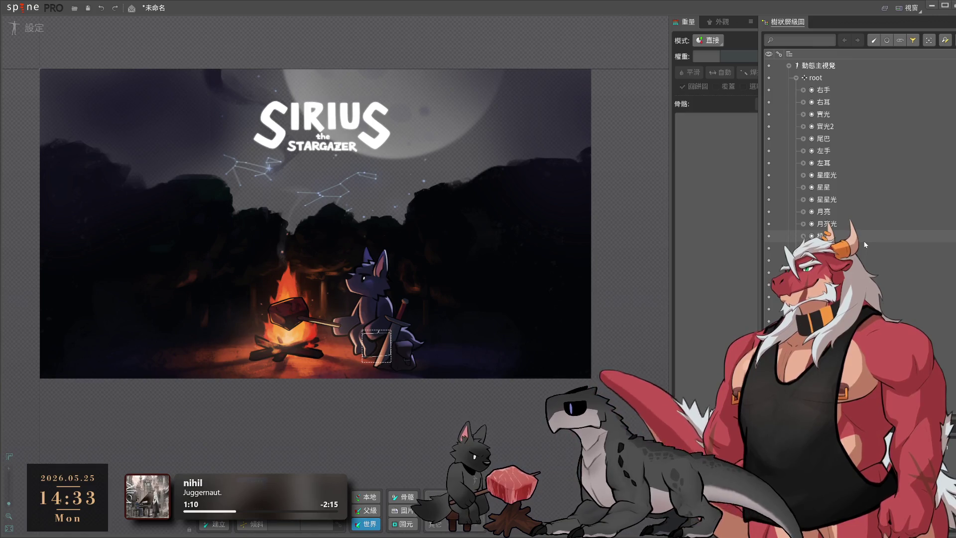
scroll(865, 244, down, 2)
scroll(866, 244, down, 1)
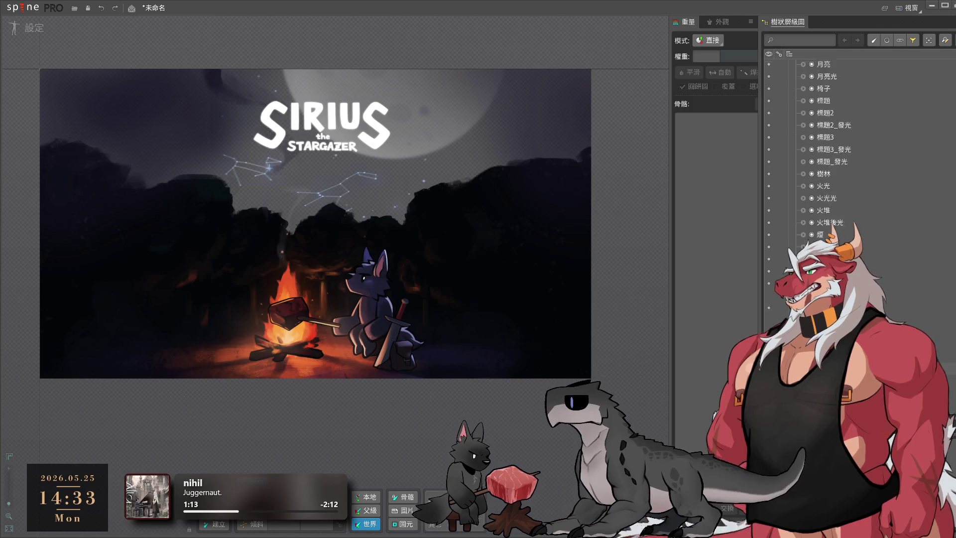
scroll(865, 245, down, 2)
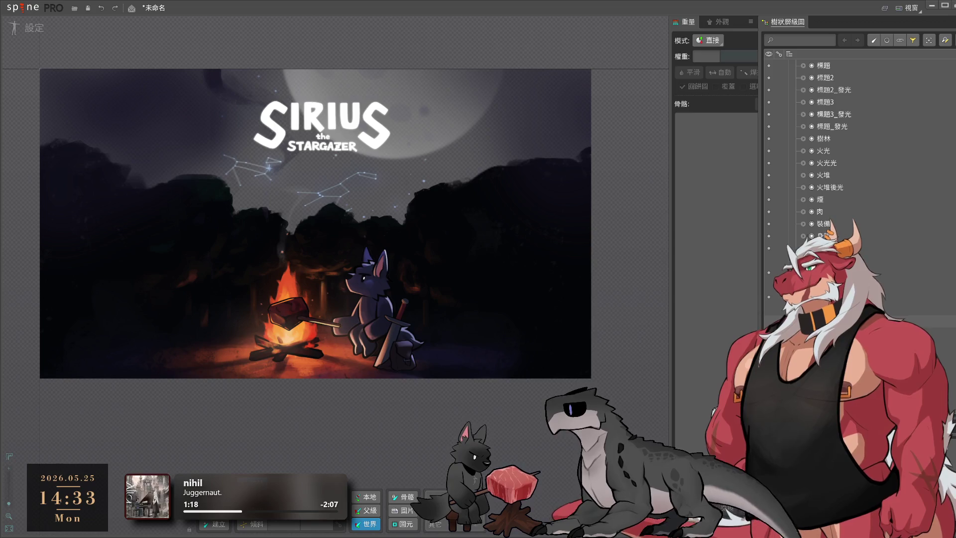
scroll(865, 244, down, 5)
scroll(865, 244, up, 3)
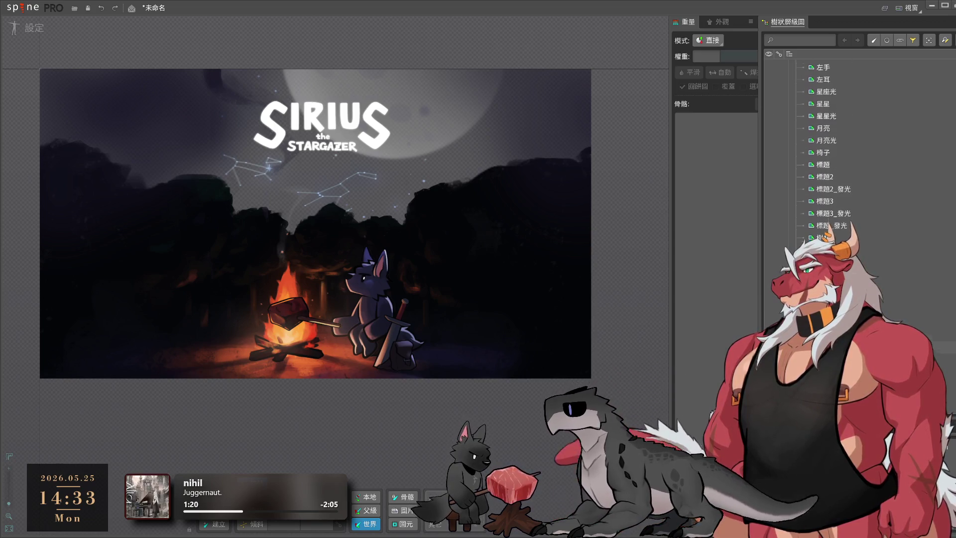
scroll(847, 149, up, 1)
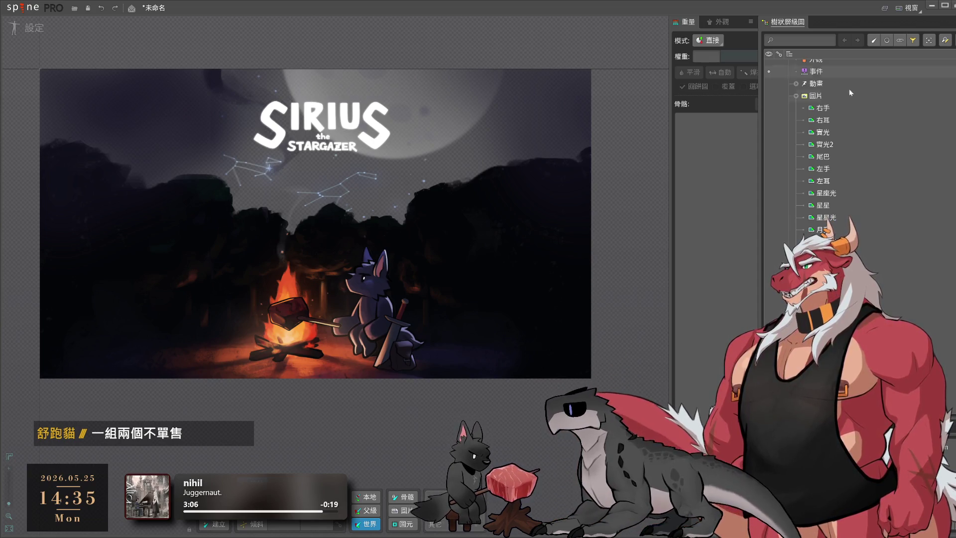
scroll(851, 93, down, 5)
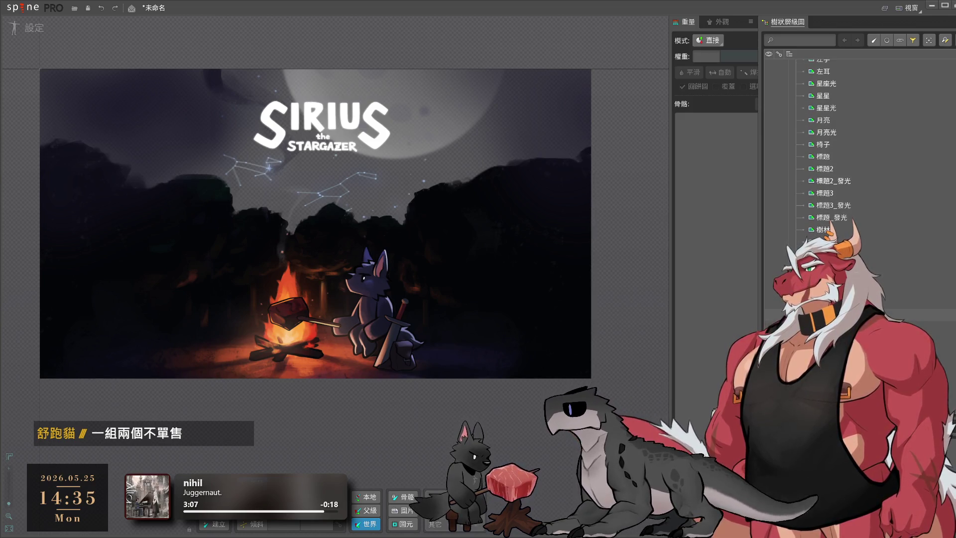
mouse_move(388, 409)
mouse_down()
mouse_move(244, 288)
mouse_move(181, 157)
mouse_move(143, 130)
mouse_up()
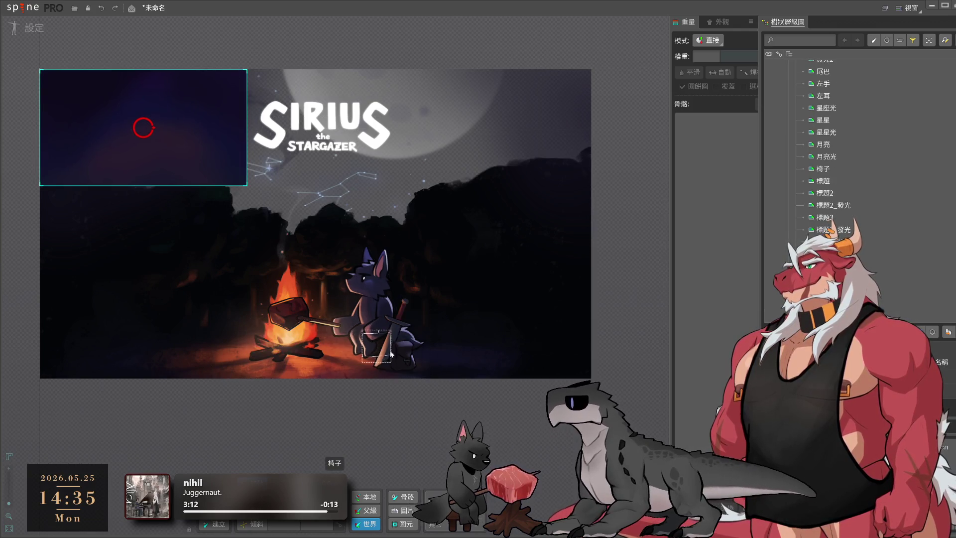
Drop the 背景 night-sky image in, then scale and centre it to fill the frame
drag(310, 357, 449, 320)
mouse_move(406, 355)
mouse_down()
mouse_move(313, 297)
mouse_move(294, 306)
mouse_up()
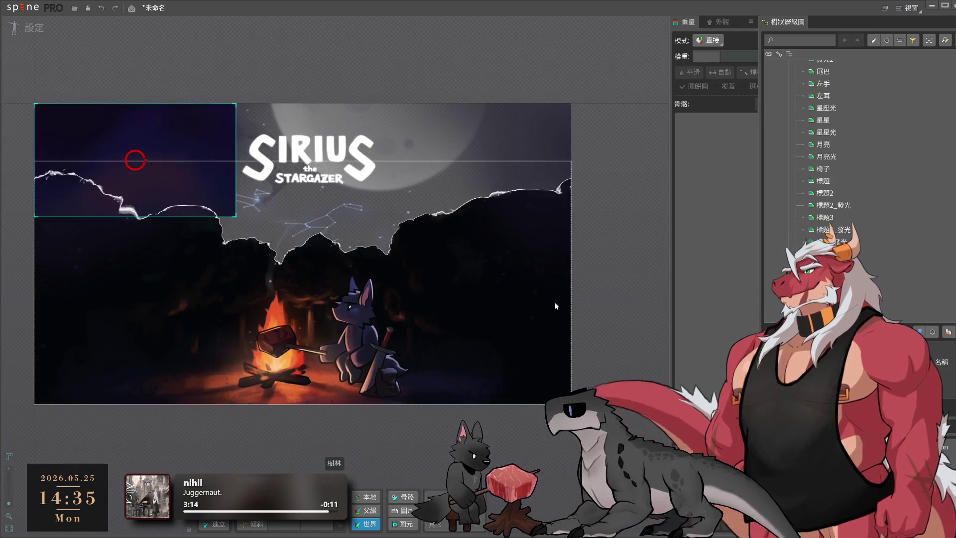
key(v)
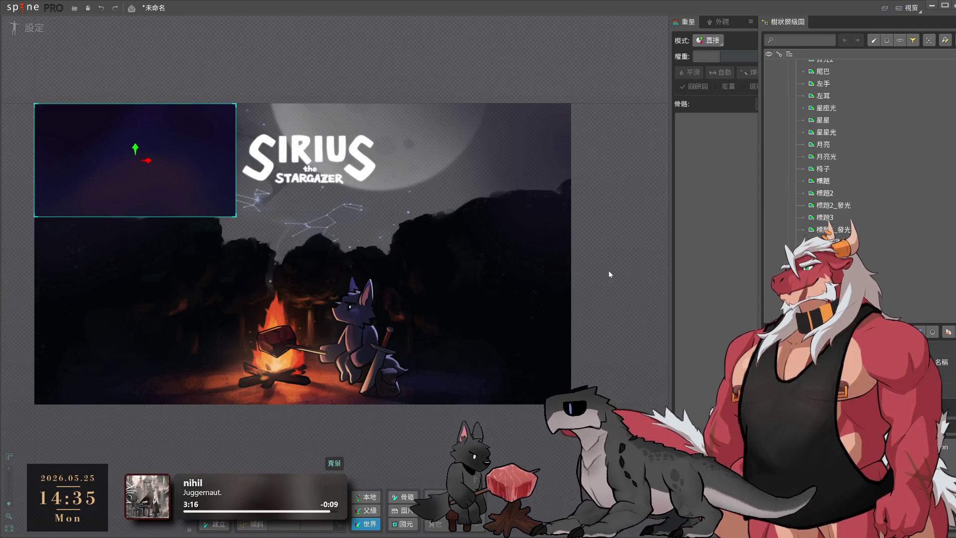
mouse_move(614, 288)
mouse_down()
mouse_move(600, 250)
mouse_move(594, 279)
mouse_move(600, 256)
mouse_move(573, 263)
mouse_up()
mouse_move(170, 78)
mouse_down()
mouse_move(283, 79)
mouse_move(367, 137)
mouse_up()
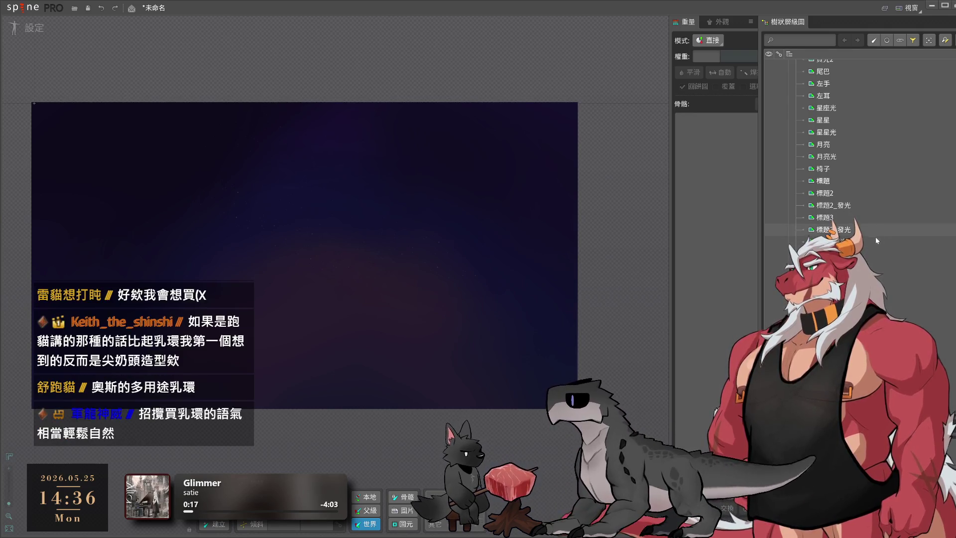
Select the 右手 bone, the 肉 attachment and several slots, ending on the 背景 draw-order slot
scroll(924, 266, up, 10)
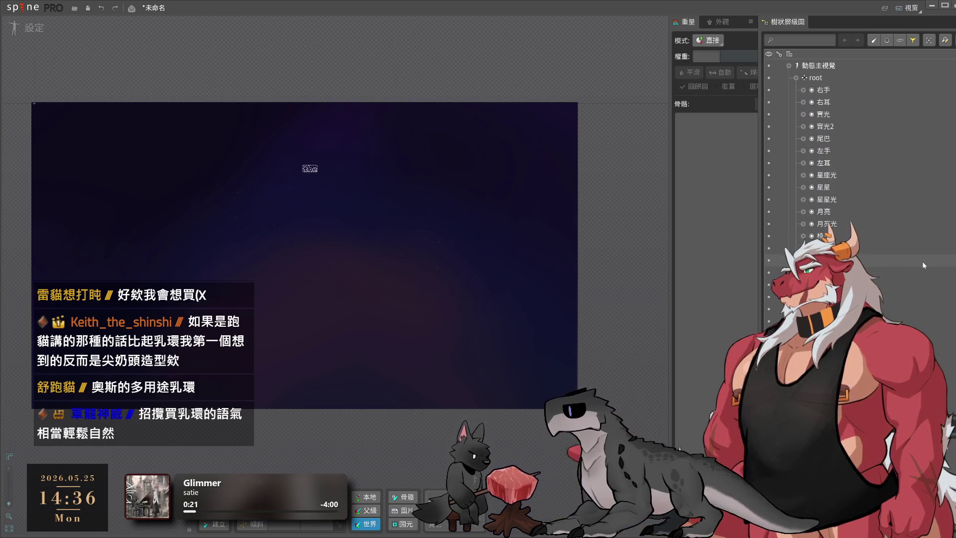
click(852, 88)
scroll(852, 125, down, 3)
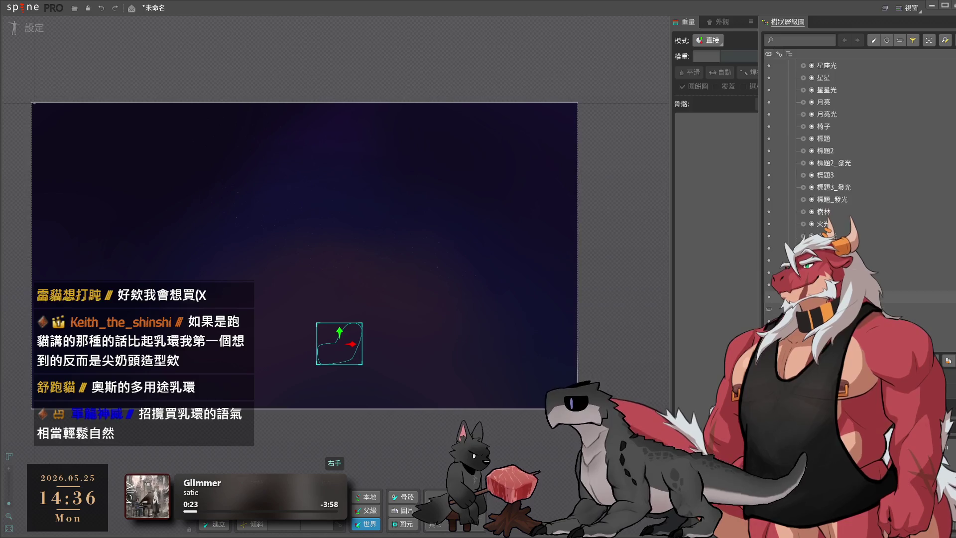
click(827, 297)
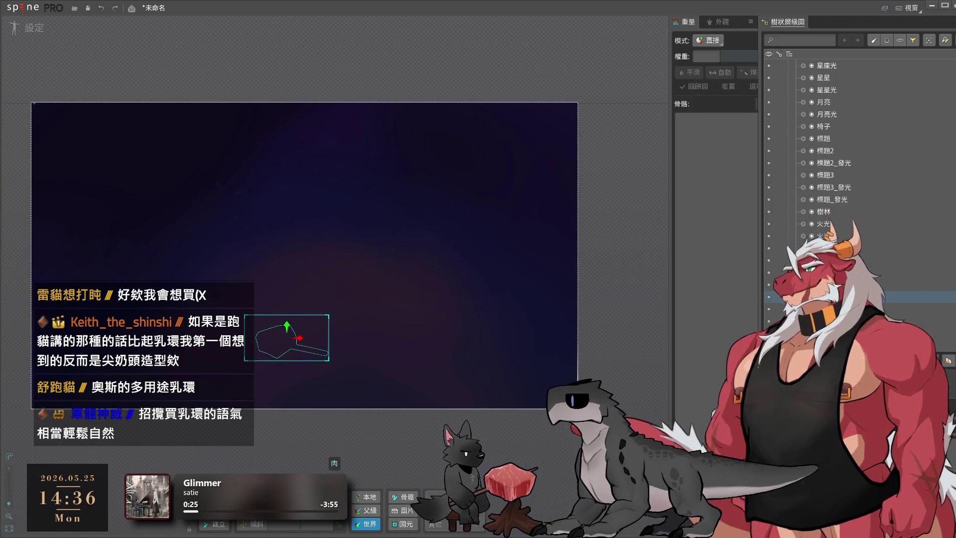
click(827, 297)
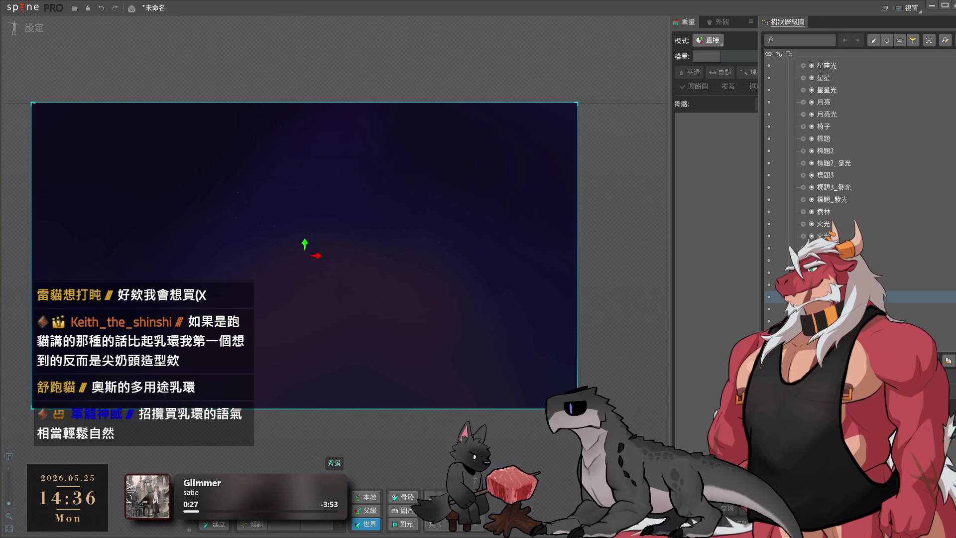
scroll(827, 224, down, 3)
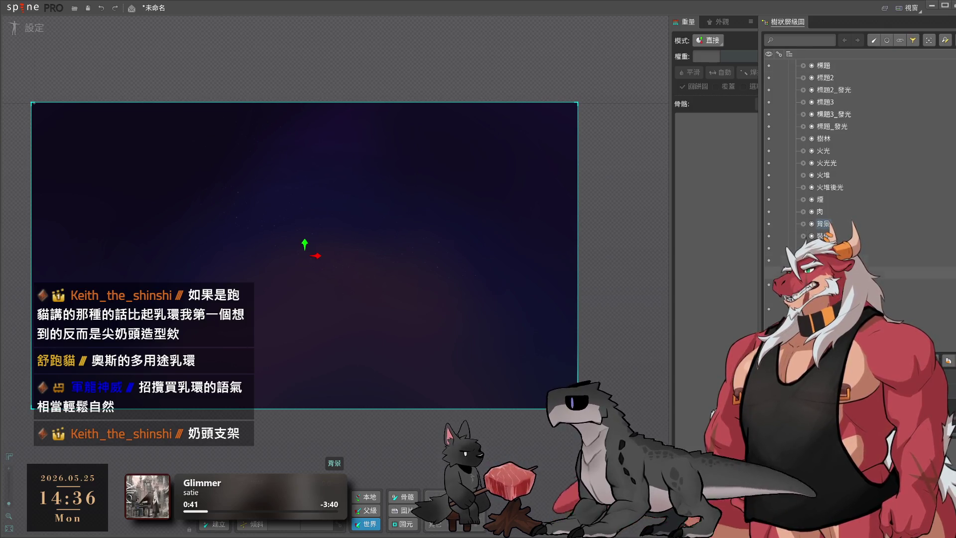
click(916, 272)
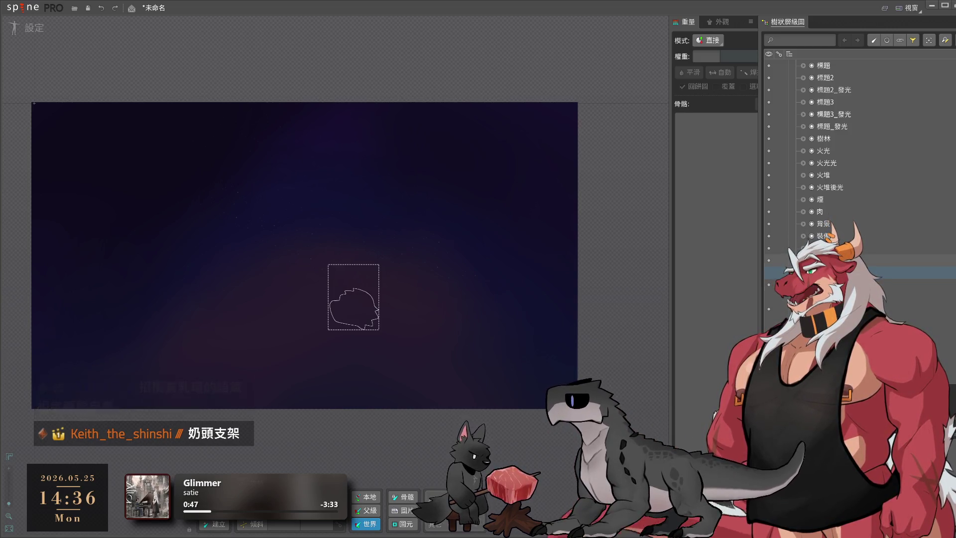
click(892, 248)
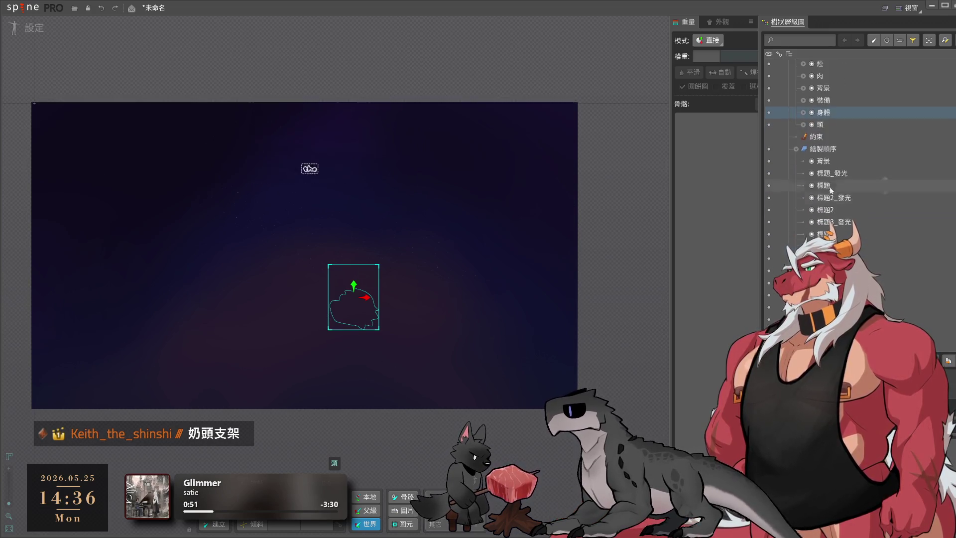
click(844, 148)
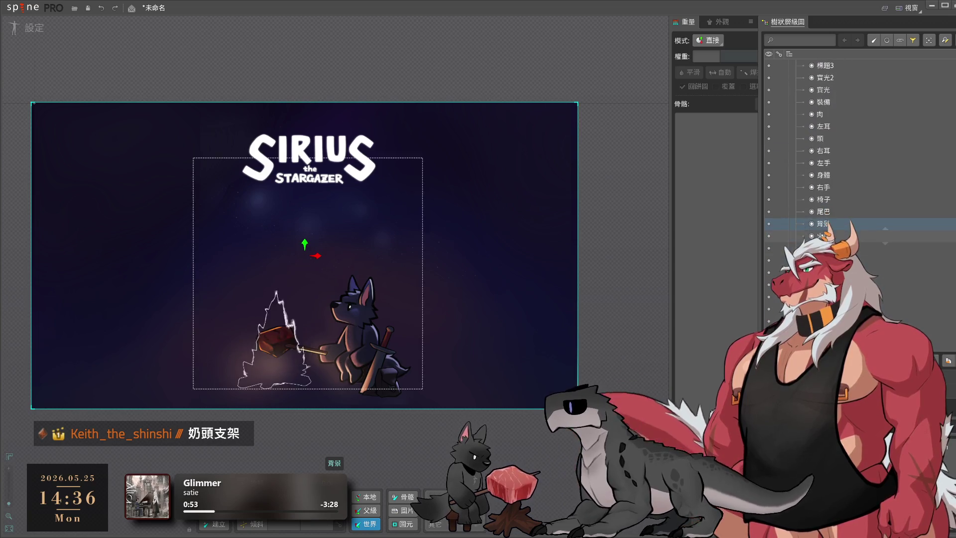
Drag 背景 below 月亮 to the bottom of the draw order and recentre the scene
scroll(825, 190, down, 3)
drag(824, 189, 824, 216)
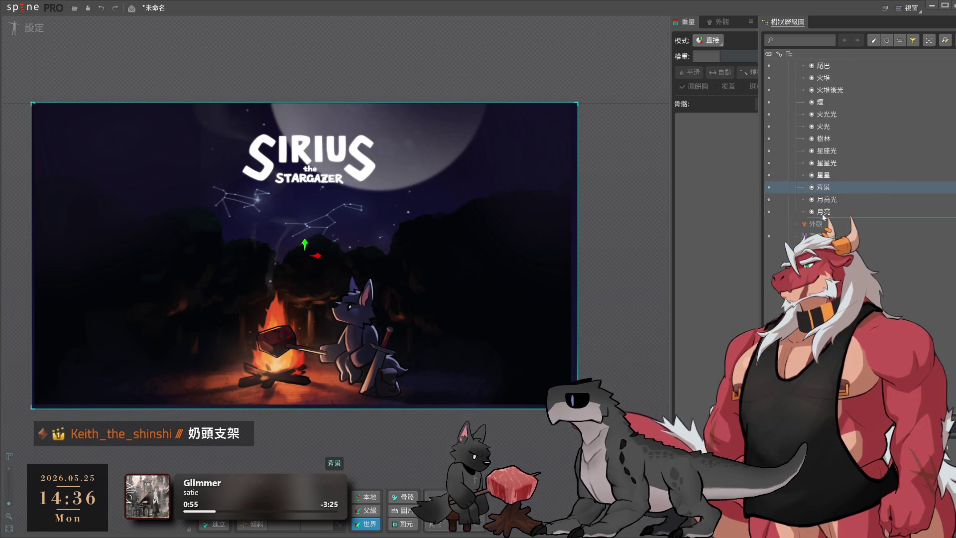
drag(310, 285, 422, 279)
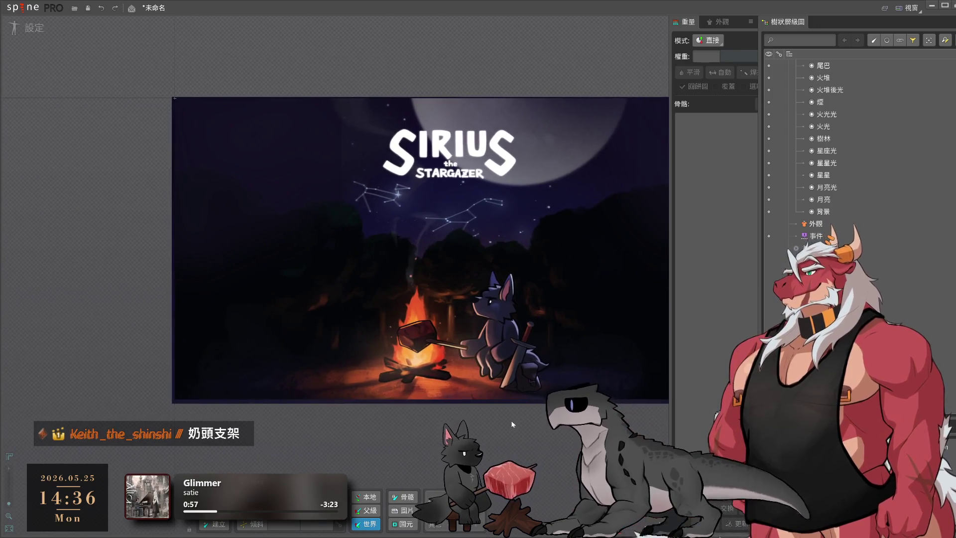
drag(486, 408, 355, 437)
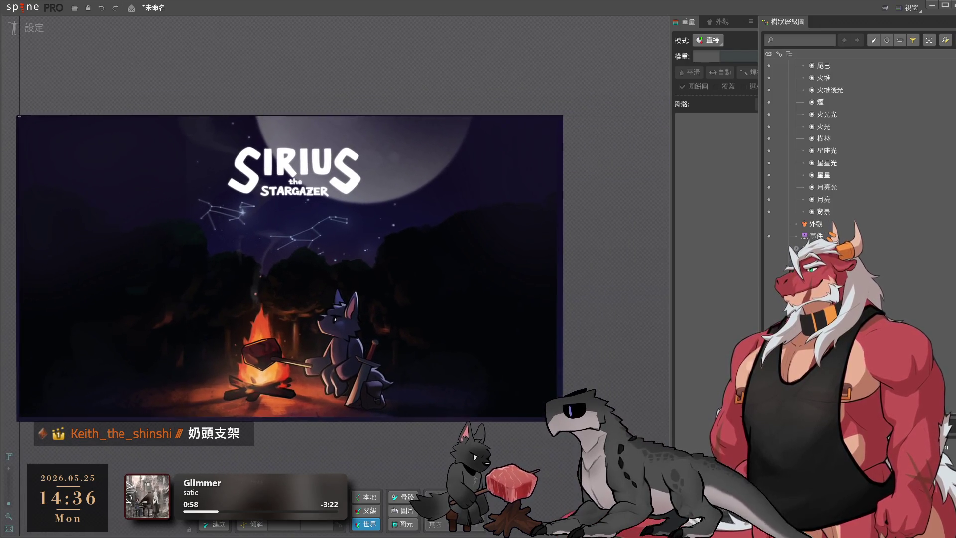
mouse_move(588, 438)
mouse_down()
mouse_move(224, 147)
mouse_move(262, 156)
mouse_move(413, 245)
mouse_up()
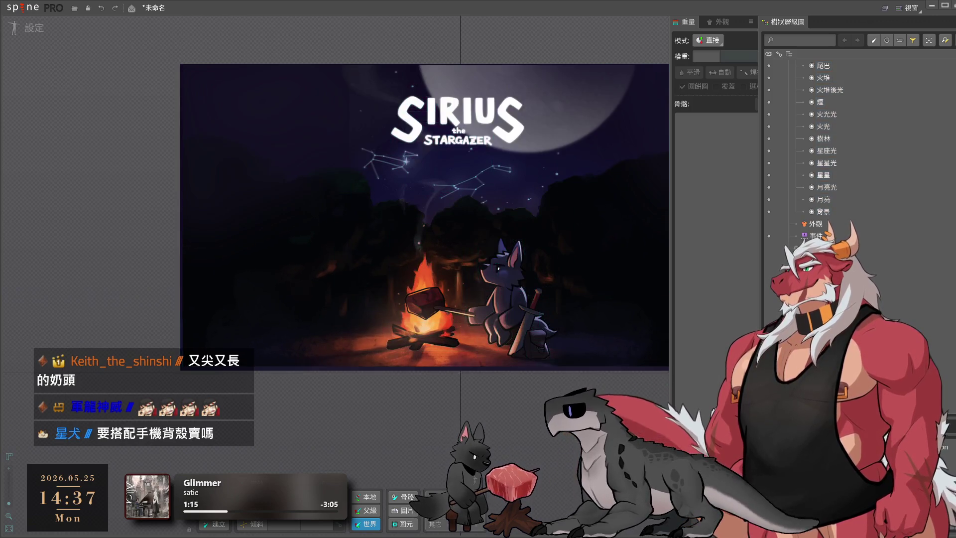
Select the root bone and the wolf's 右手 bone, then browse the bone list
scroll(833, 140, up, 2)
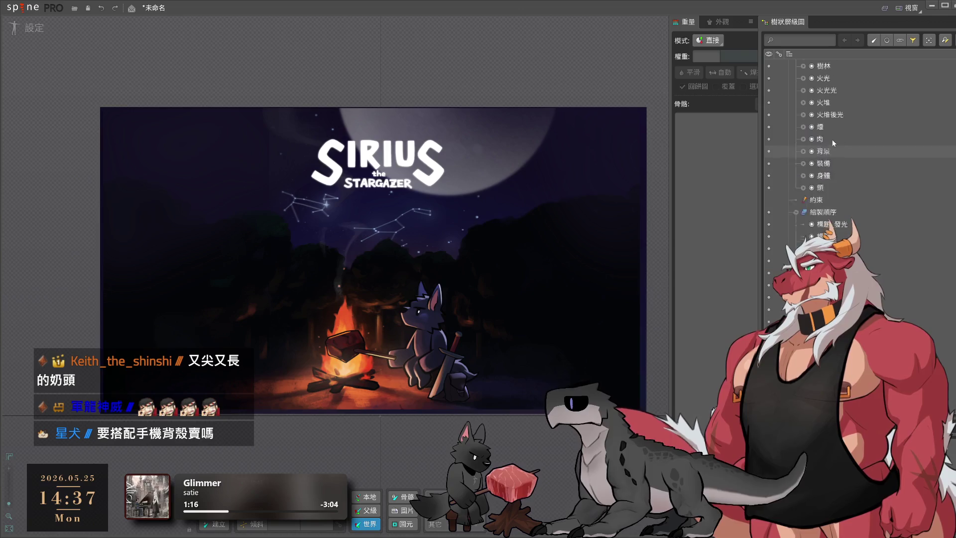
scroll(833, 140, up, 5)
click(816, 77)
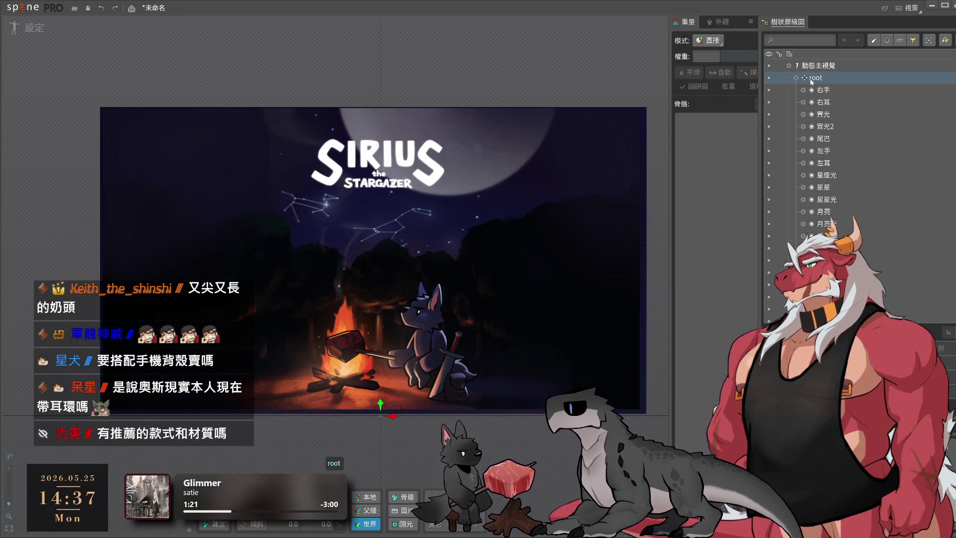
click(832, 91)
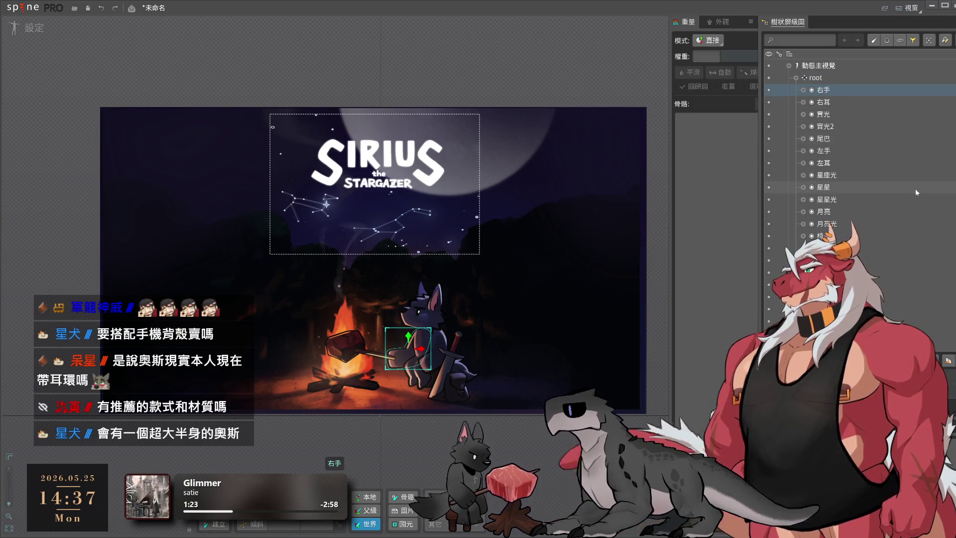
scroll(896, 184, down, 3)
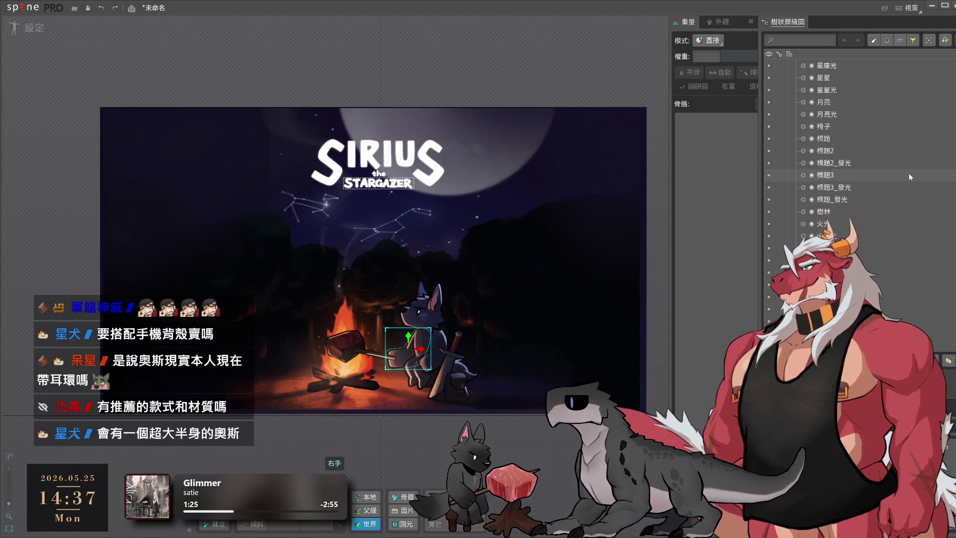
mouse_move(910, 174)
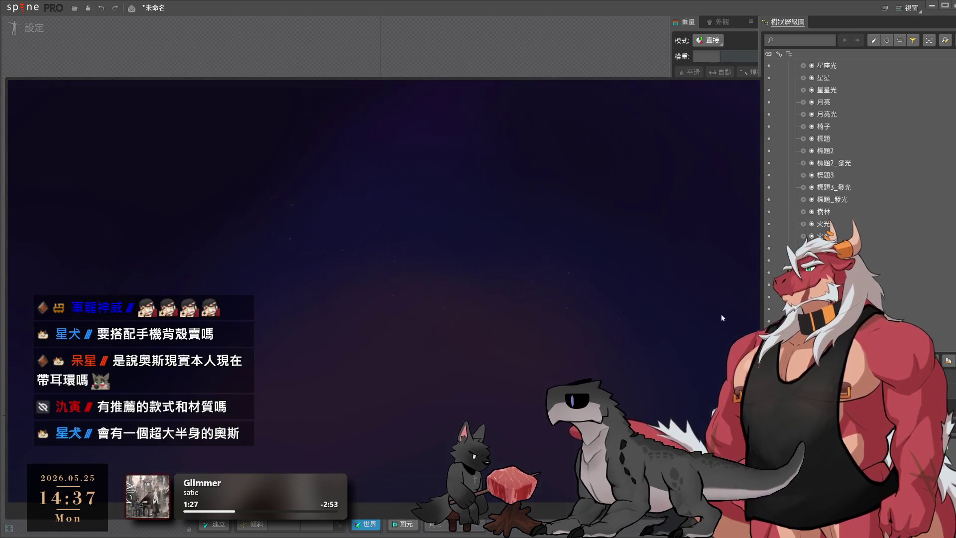
mouse_move(820, 93)
scroll(835, 91, up, 3)
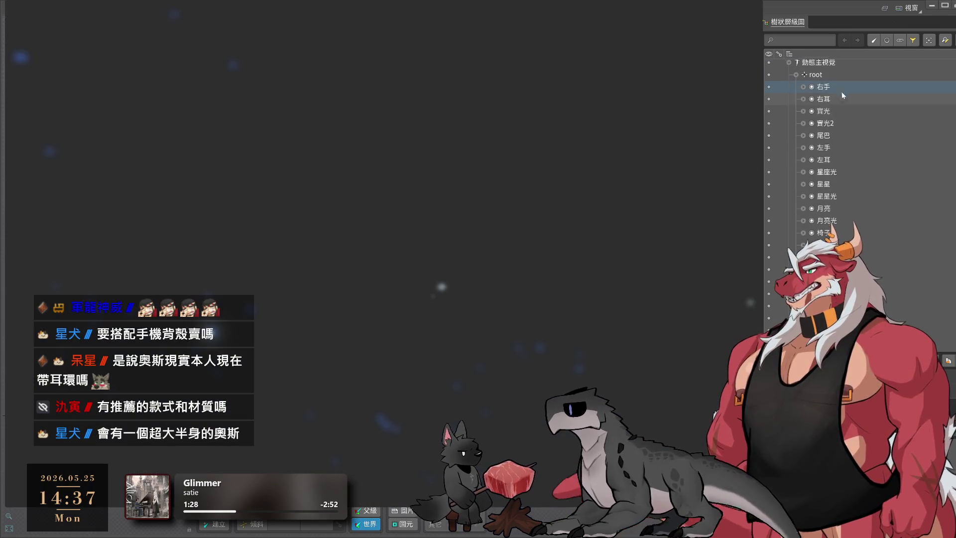
mouse_move(824, 129)
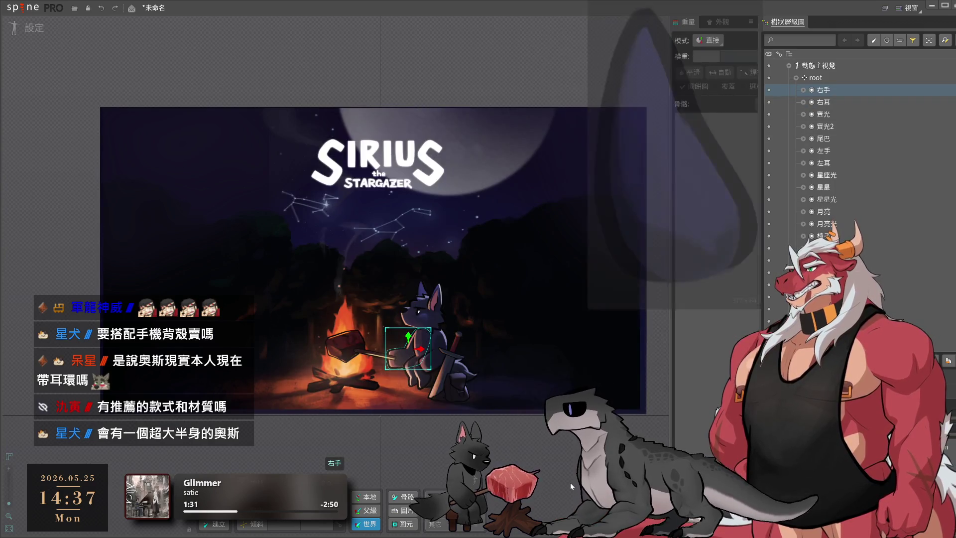
scroll(413, 364, up, 5)
scroll(413, 366, down, 5)
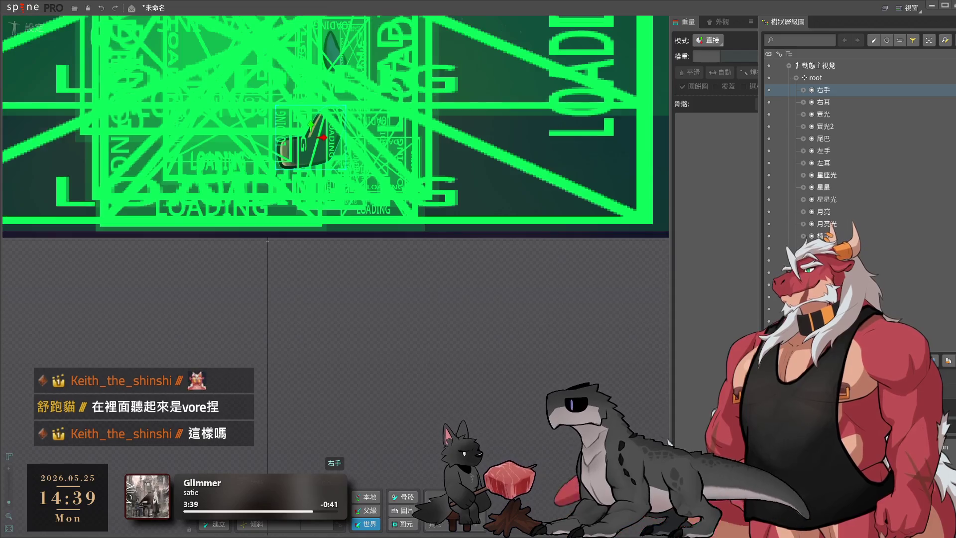
Undo the last edit, re-import 動態主視覺 without saving changes, and expand its Draw Order
key(ctrl+z)
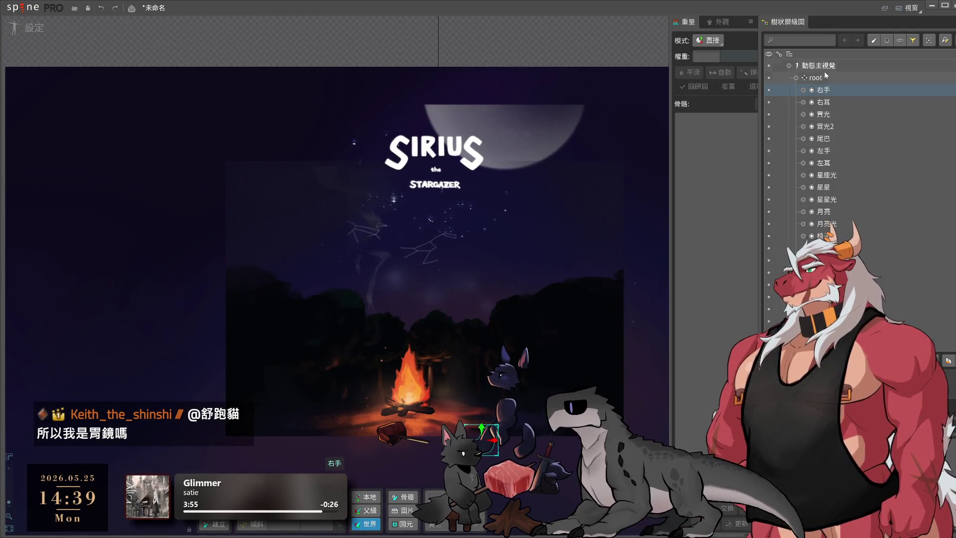
click(22, 7)
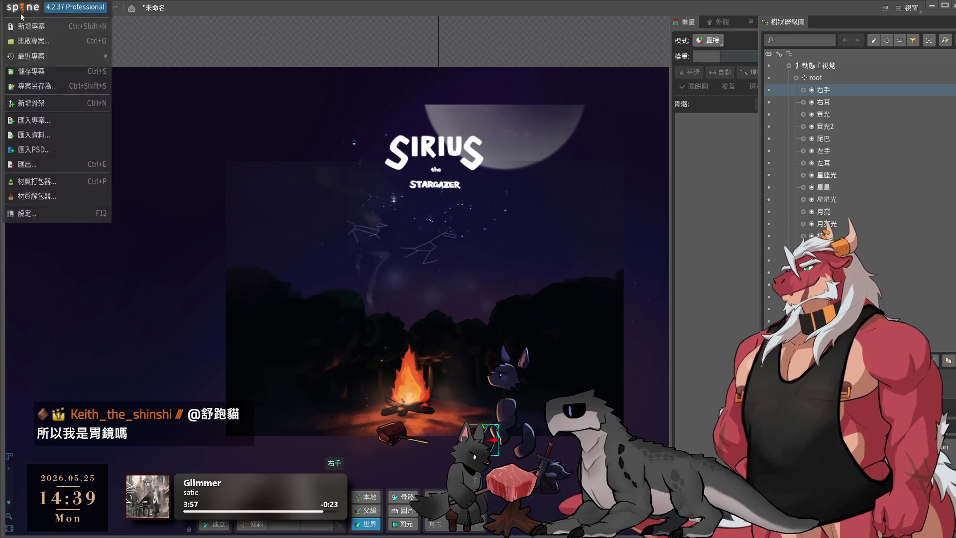
click(66, 130)
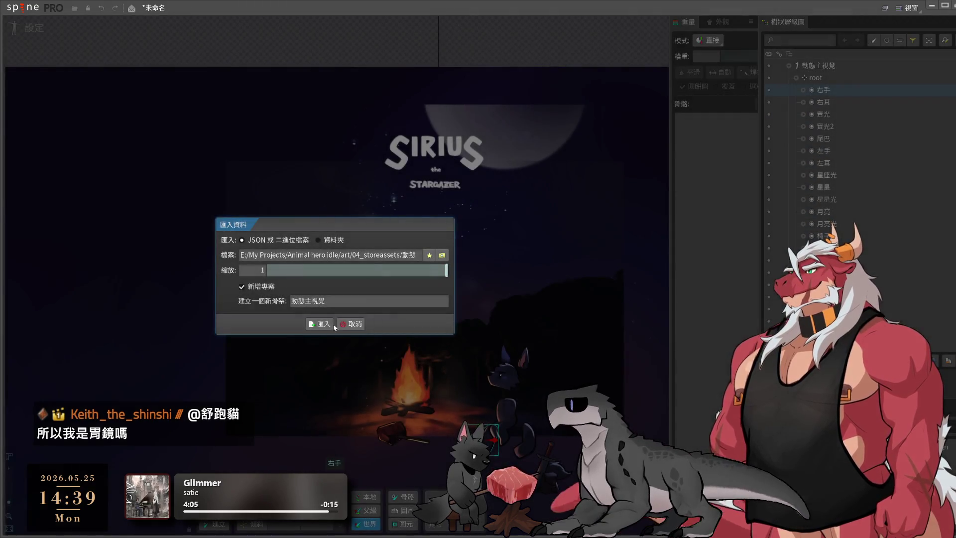
click(334, 327)
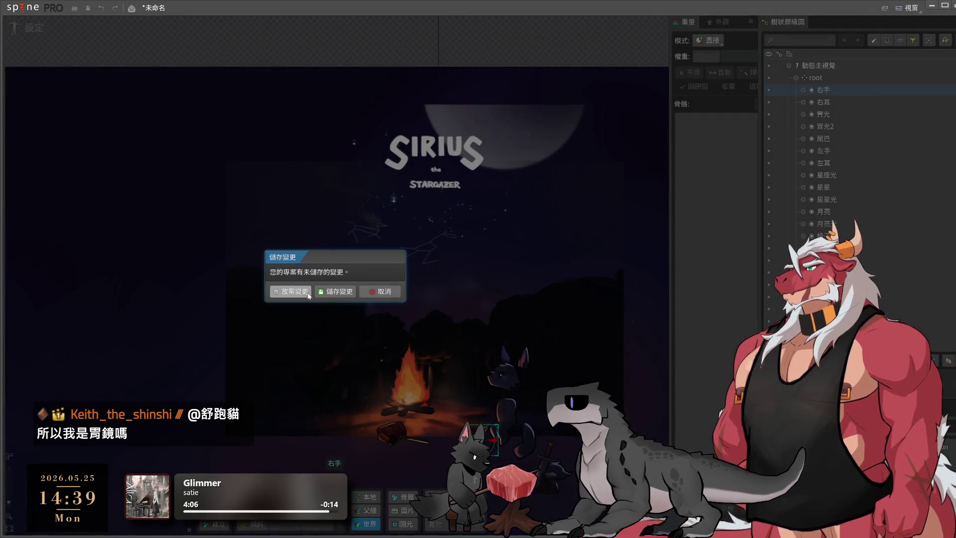
click(301, 292)
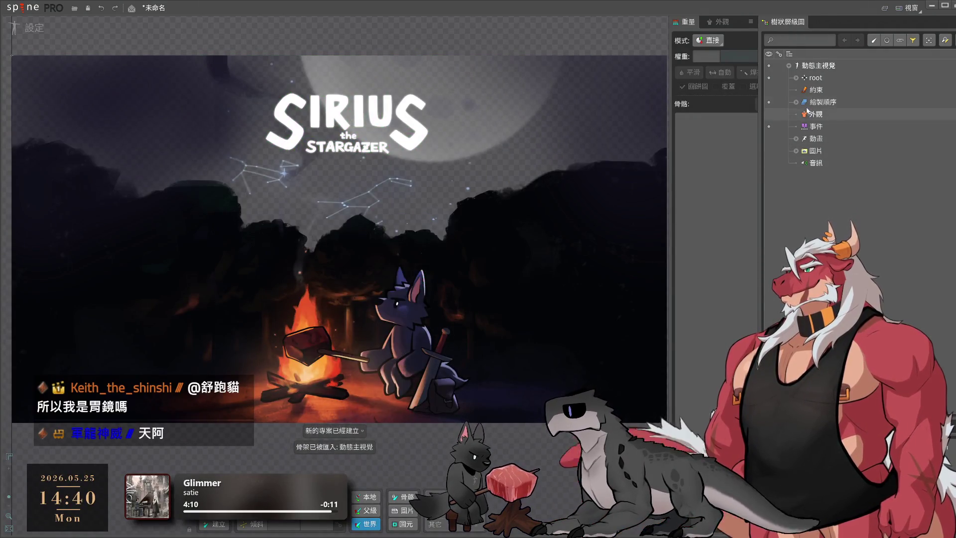
click(796, 102)
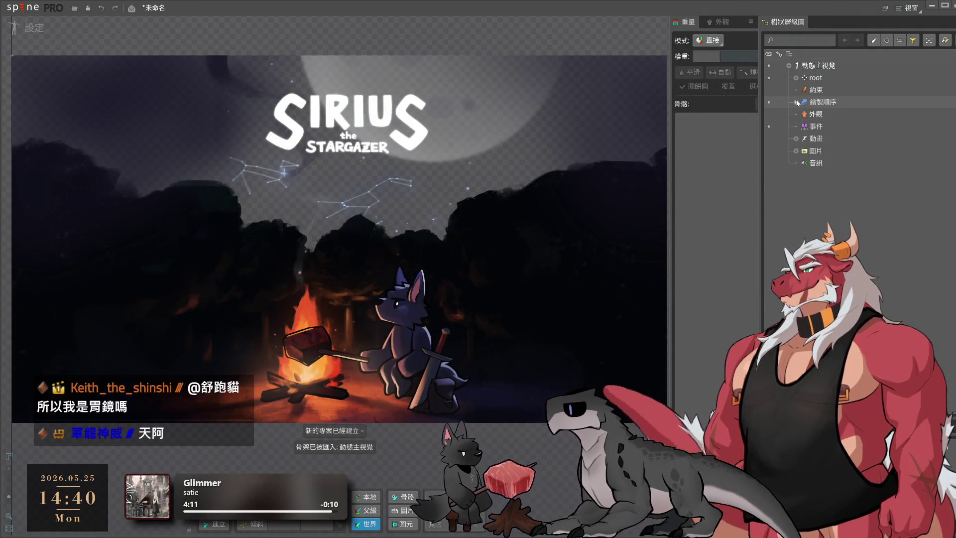
scroll(874, 257, down, 3)
scroll(874, 257, down, 5)
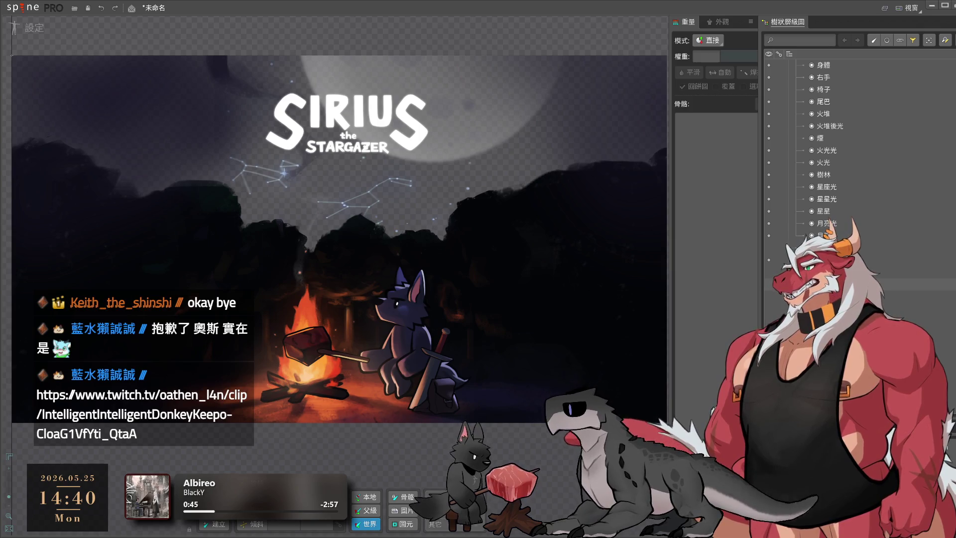
scroll(827, 150, down, 5)
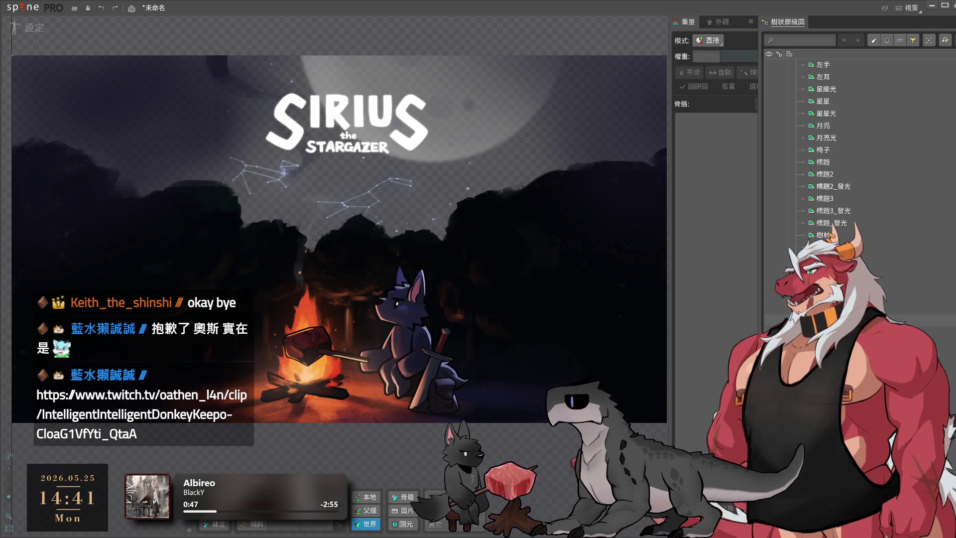
click(374, 250)
scroll(390, 248, down, 2)
scroll(391, 248, down, 1)
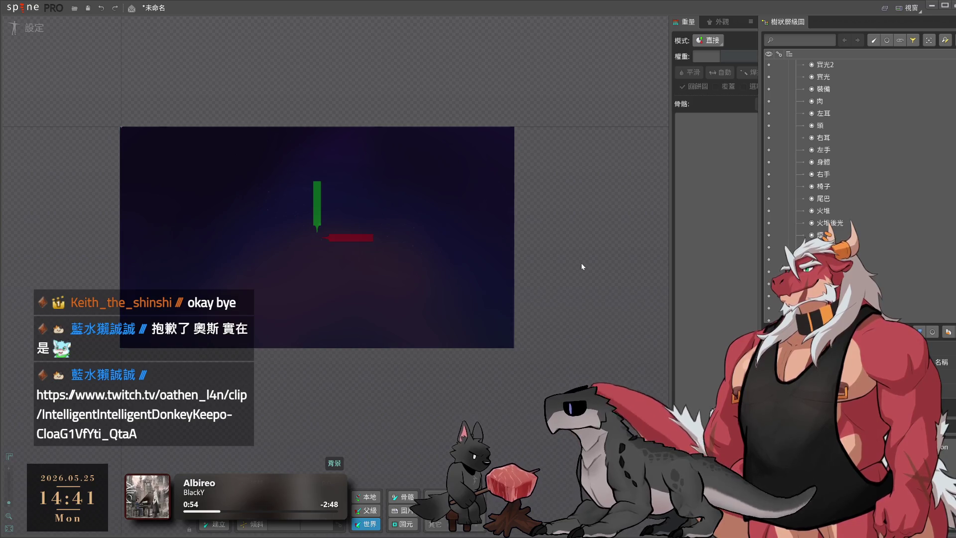
scroll(891, 249, up, 5)
click(831, 76)
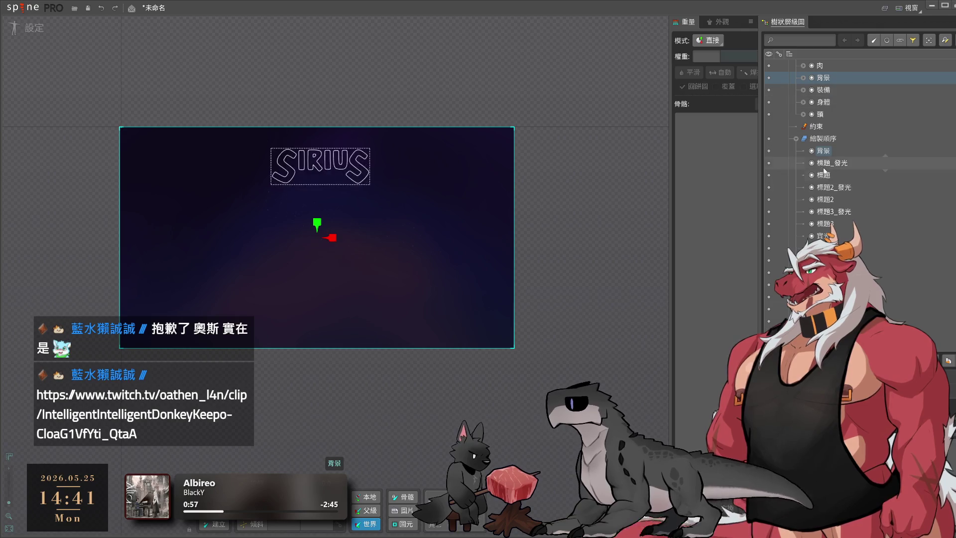
scroll(881, 199, down, 5)
scroll(856, 149, down, 3)
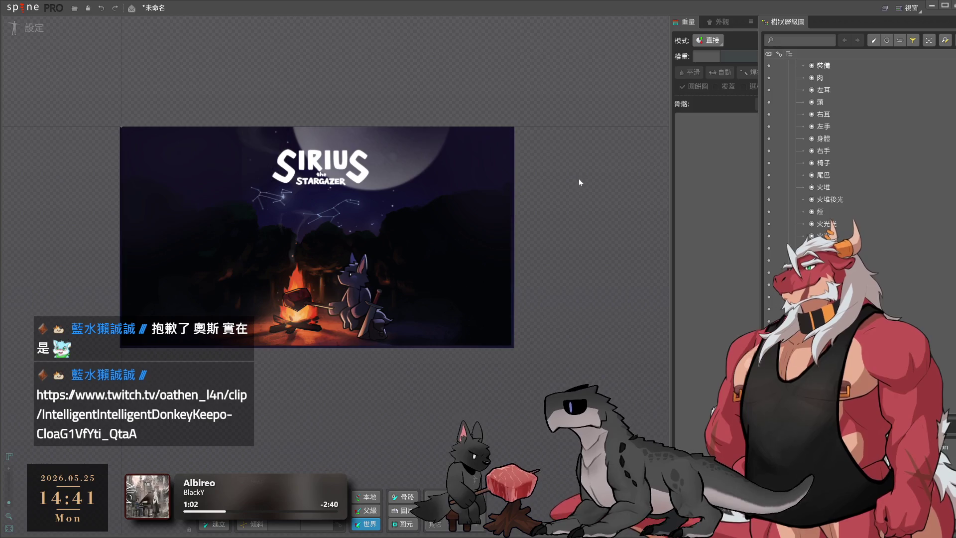
key(ctrl+a)
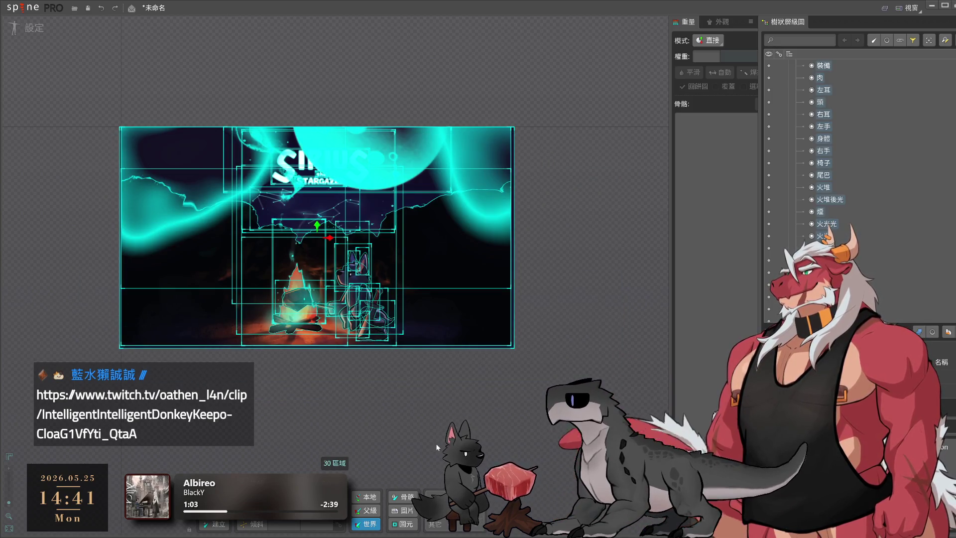
scroll(379, 362, up, 3)
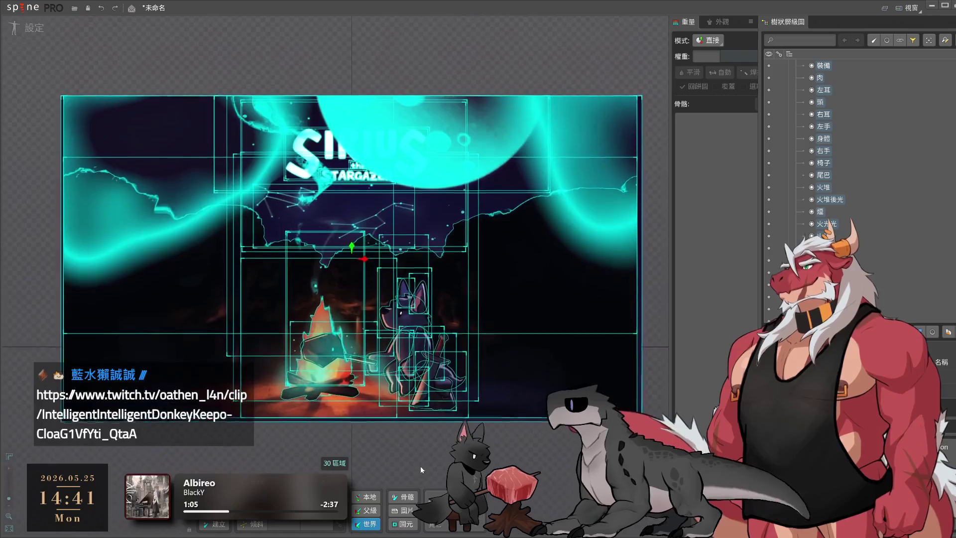
click(402, 348)
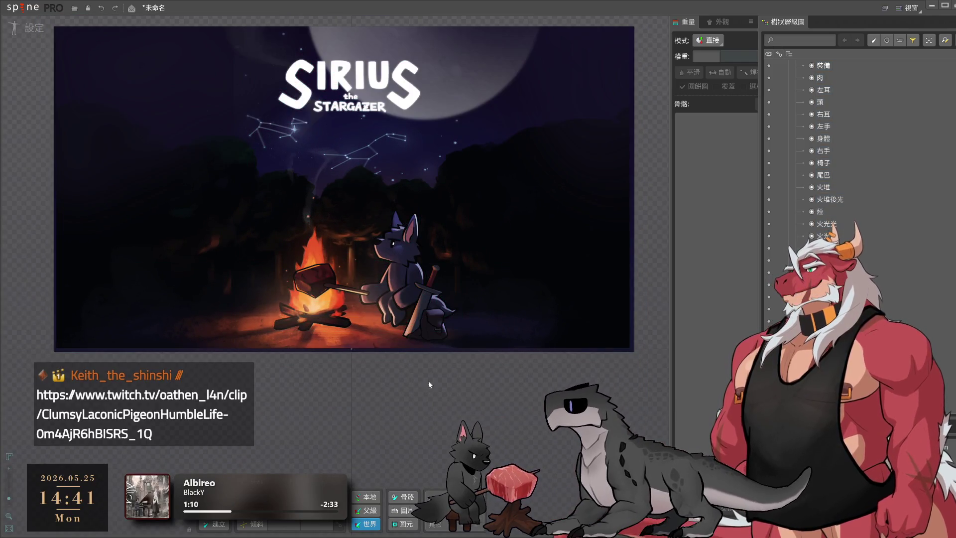
scroll(845, 150, down, 5)
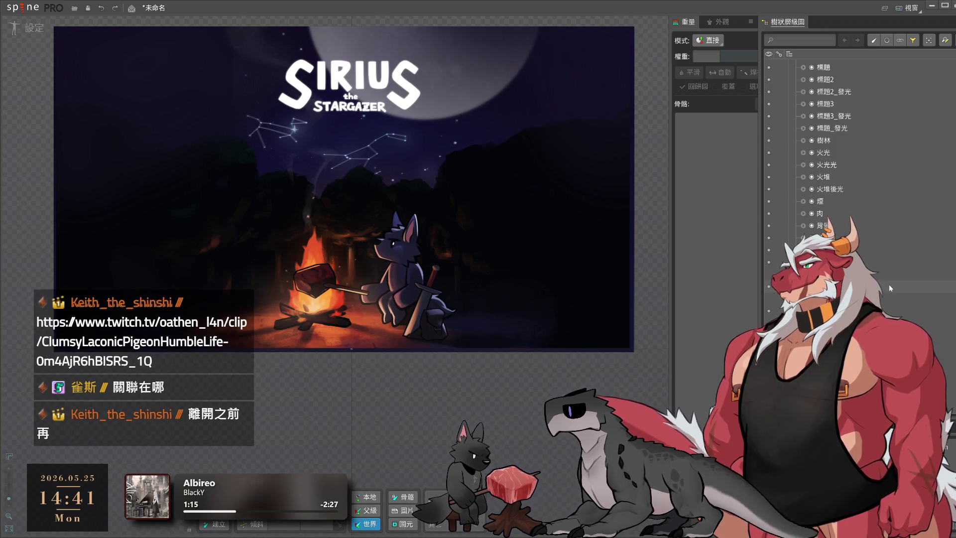
scroll(889, 285, up, 4)
scroll(890, 284, up, 1)
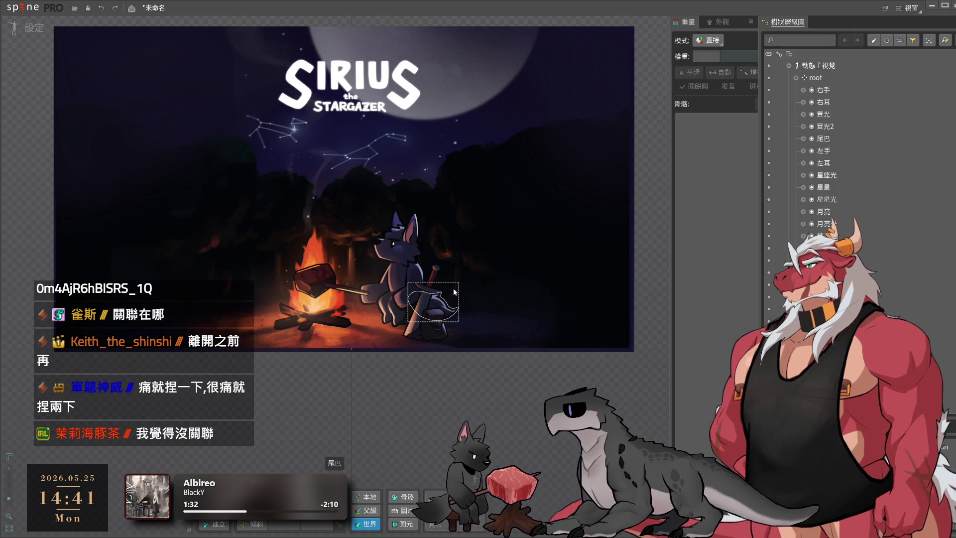
Select root, then inspect the title slots 標題, 標題2, 標題_發光 and the glow slot for 'the'
scroll(481, 265, down, 2)
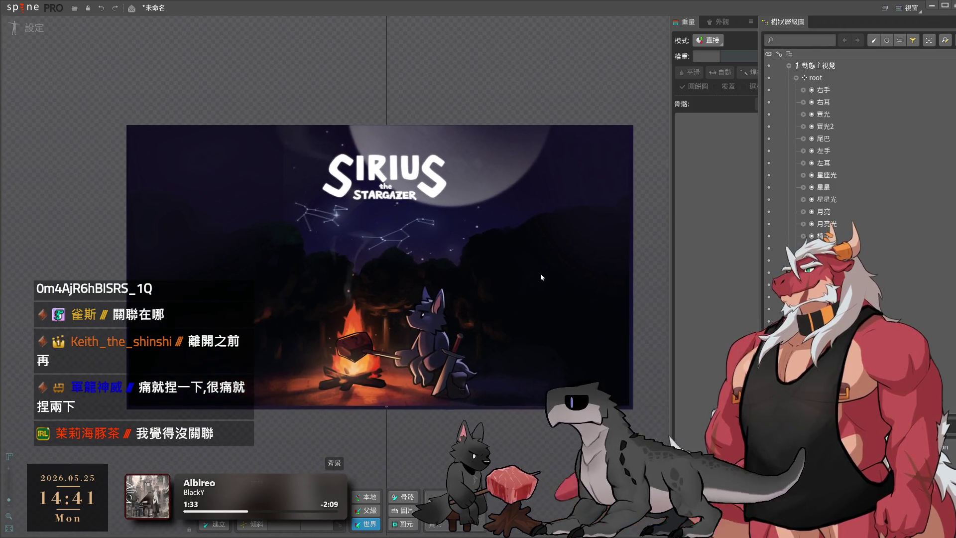
drag(542, 278, 526, 263)
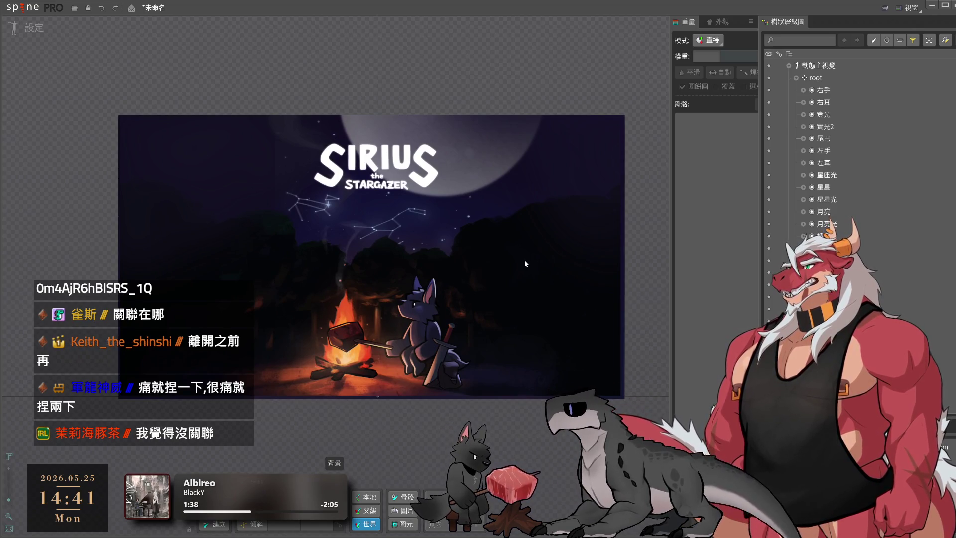
click(843, 78)
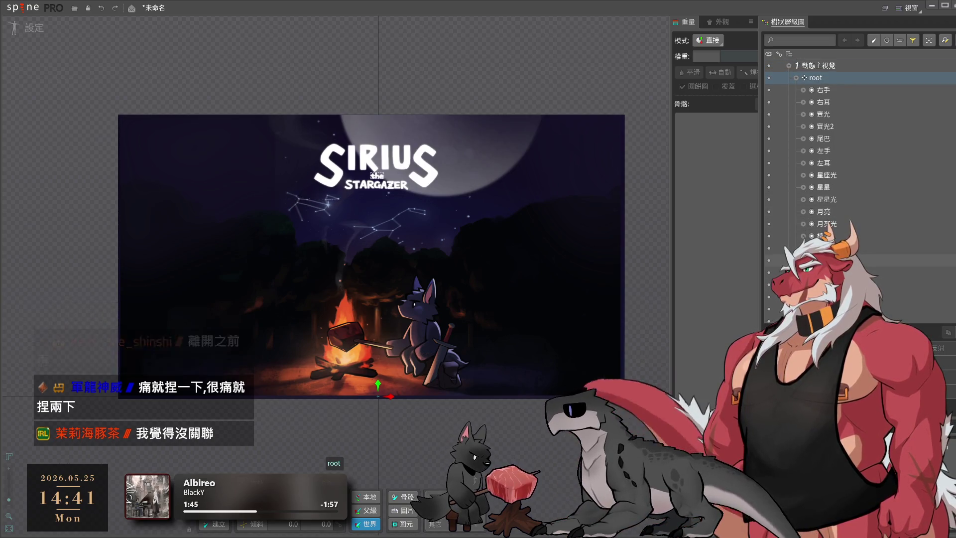
click(827, 248)
shift+click(826, 309)
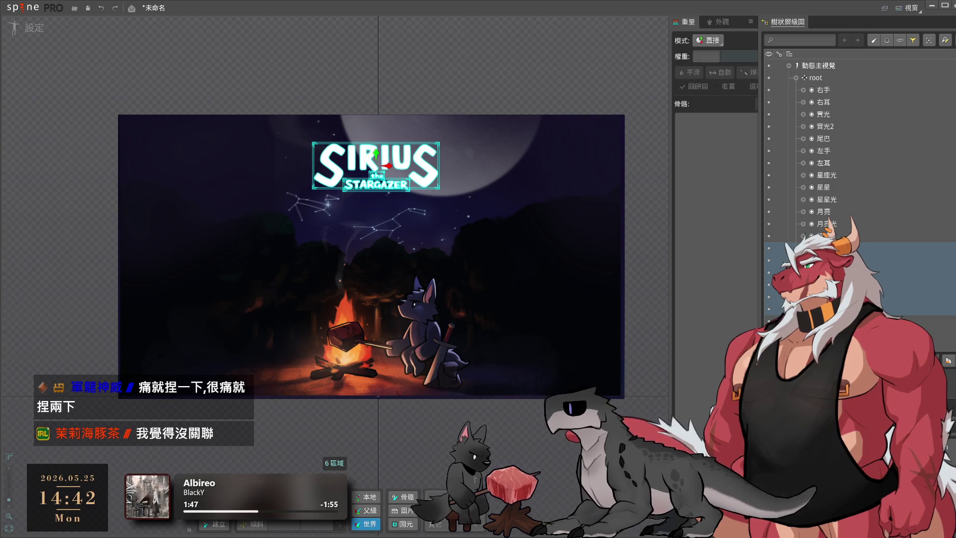
click(826, 260)
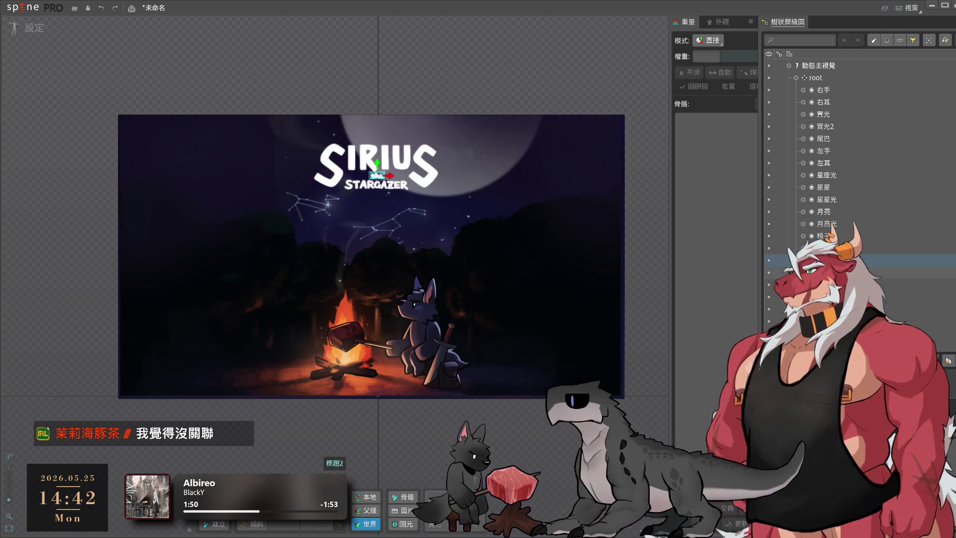
click(827, 309)
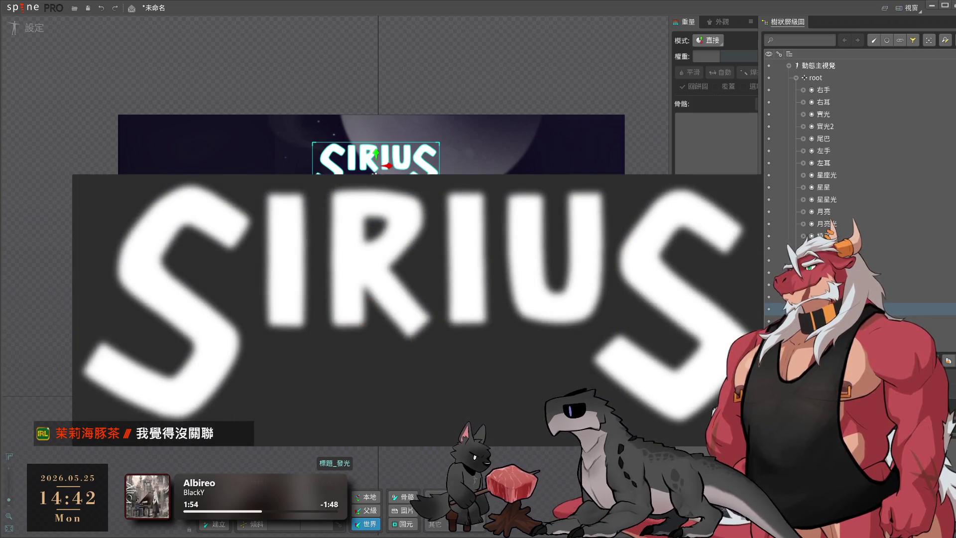
mouse_move(822, 297)
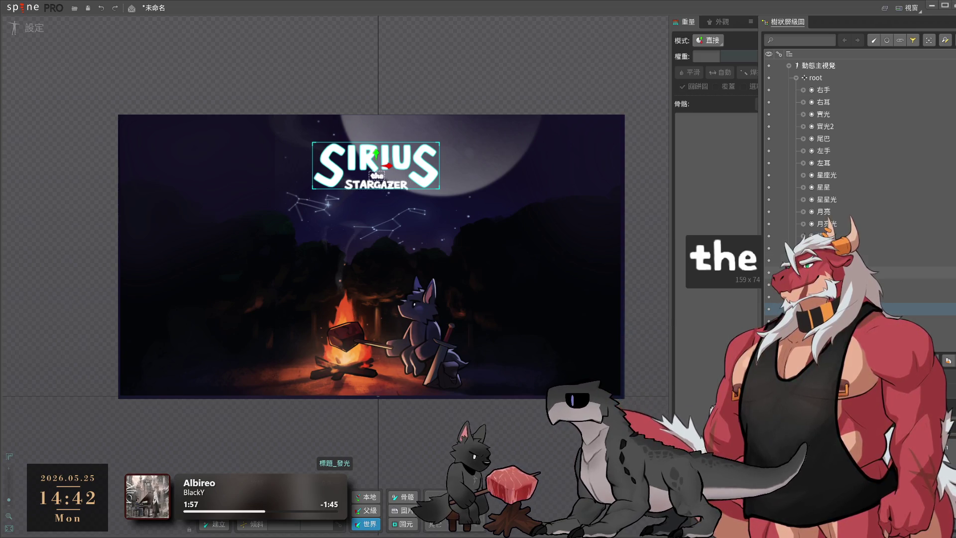
click(822, 273)
scroll(351, 109, up, 5)
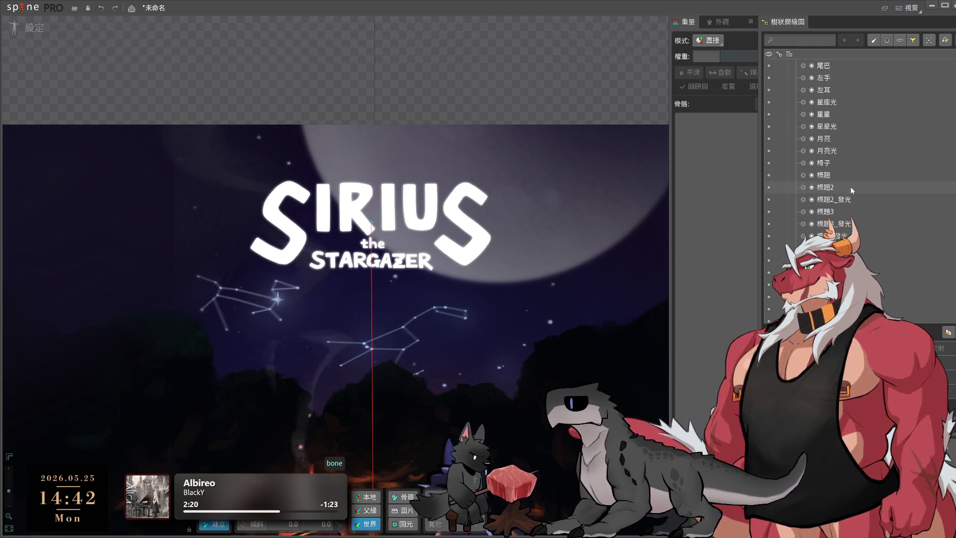
Move slots 標題 through 標題3_發光 under the new bone, collapse it and hide it
click(853, 189)
click(804, 188)
mouse_move(823, 175)
mouse_down()
mouse_move(827, 236)
mouse_move(799, 194)
mouse_up()
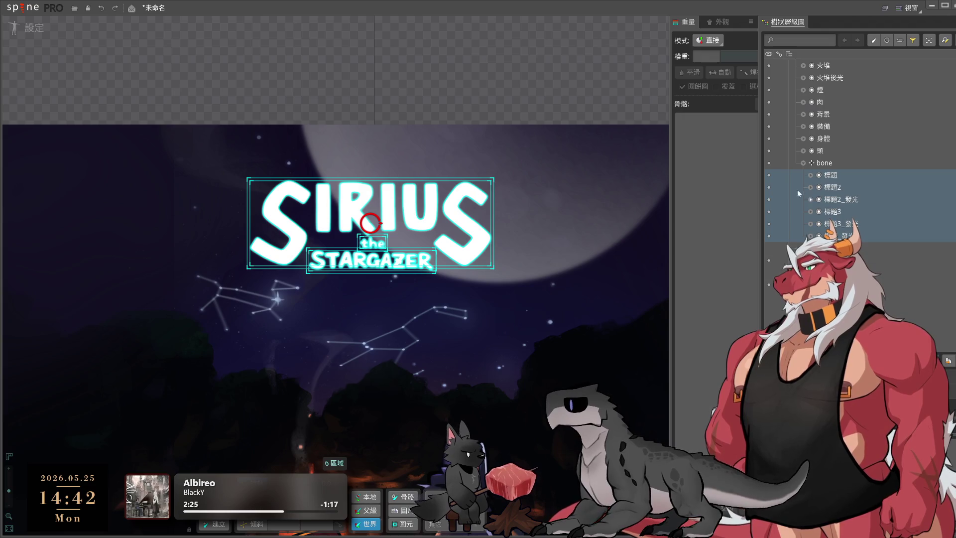
click(803, 164)
click(769, 163)
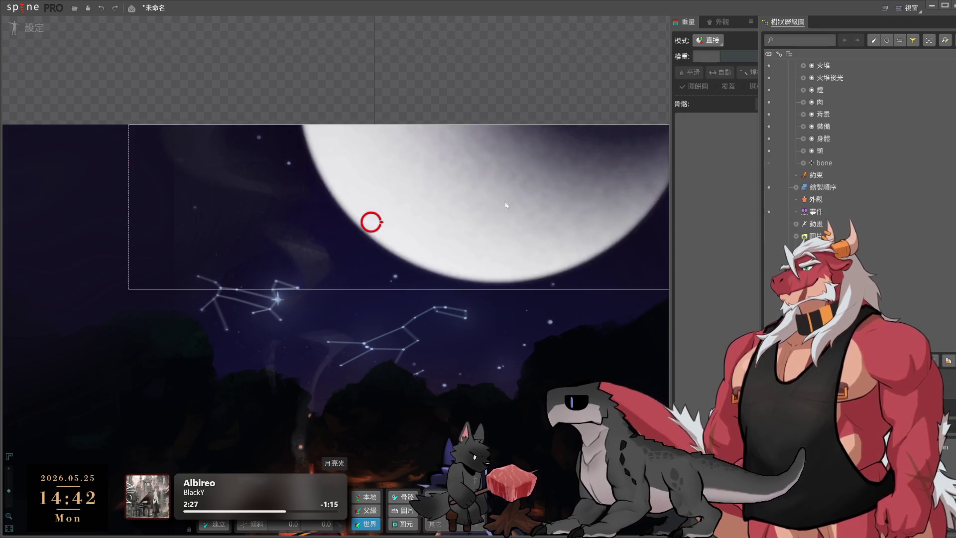
scroll(492, 296, down, 5)
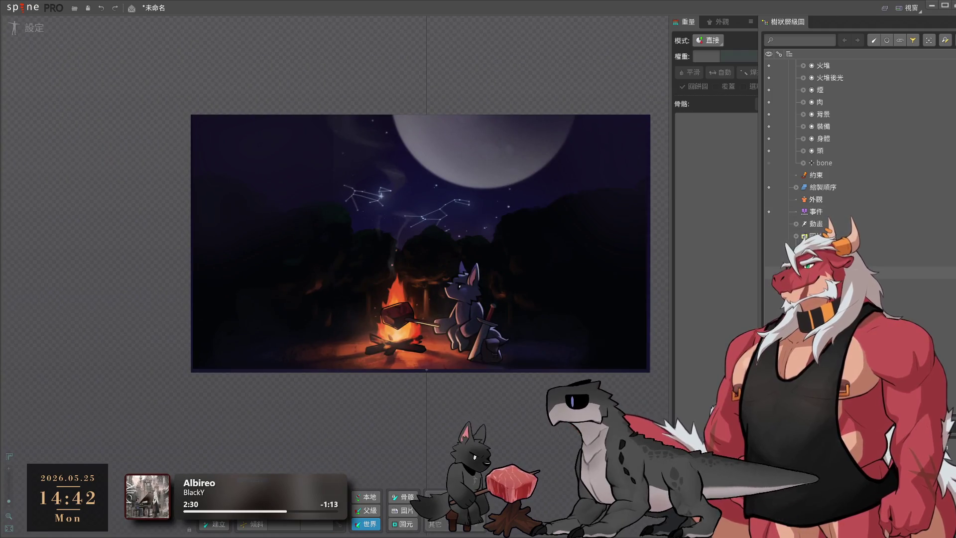
scroll(822, 149, up, 3)
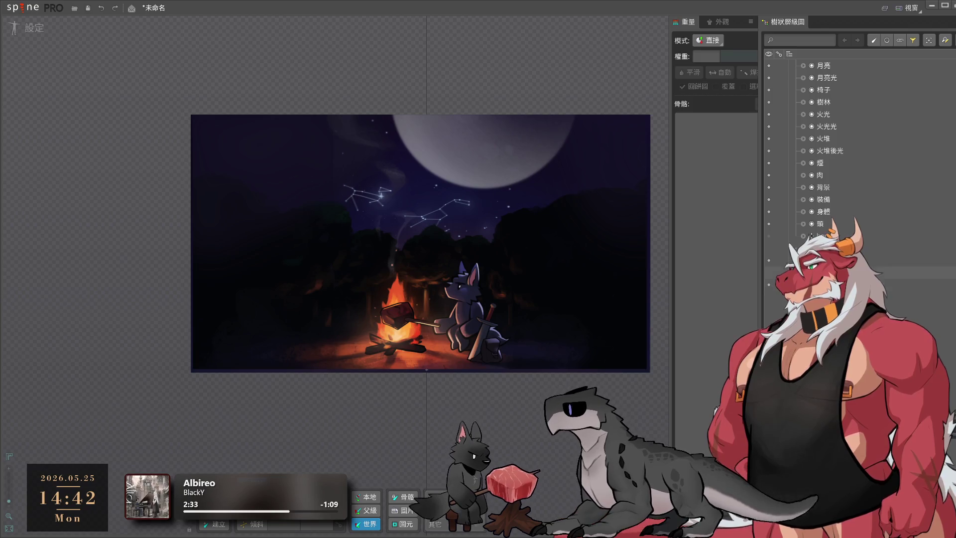
scroll(822, 150, down, 10)
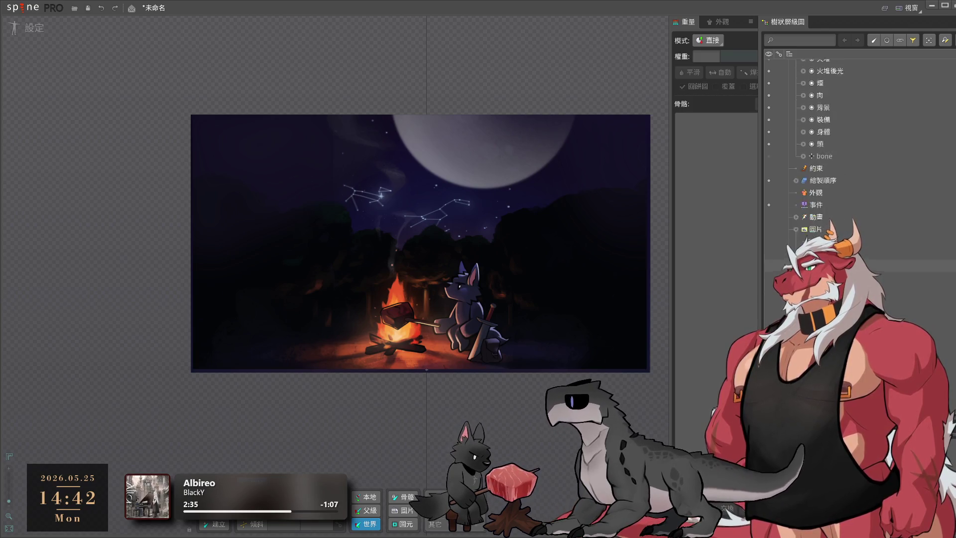
scroll(822, 150, down, 1)
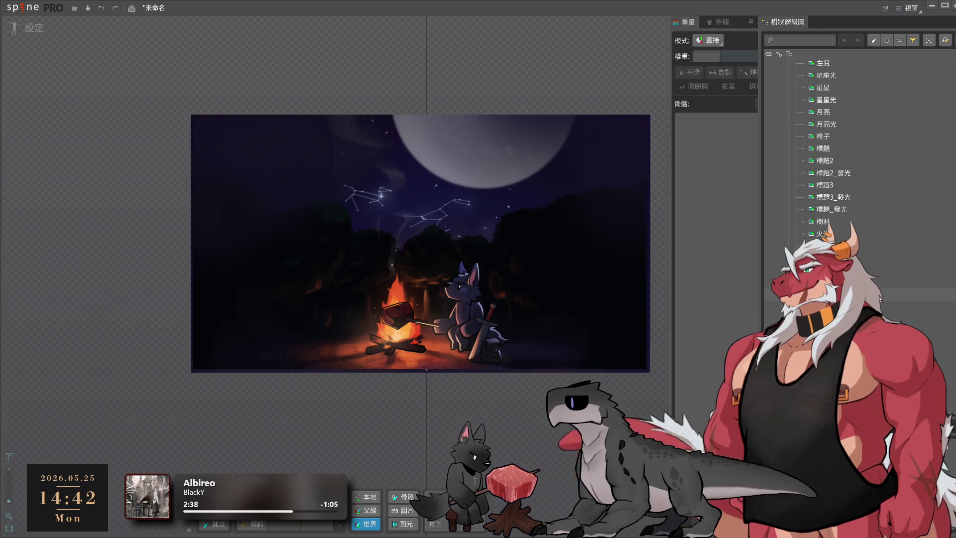
scroll(834, 103, down, 10)
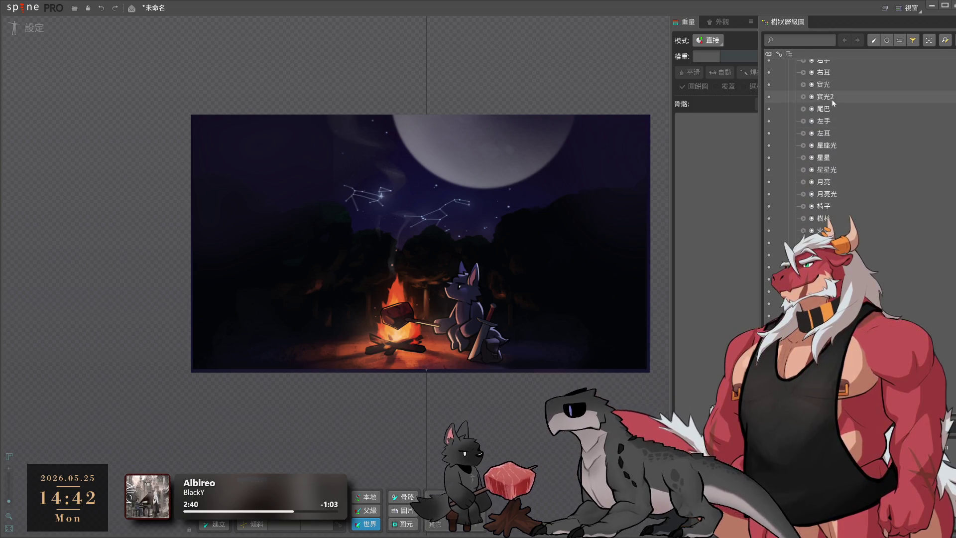
Create a new bone under root and rename it 星空
scroll(832, 90, up, 3)
click(827, 77)
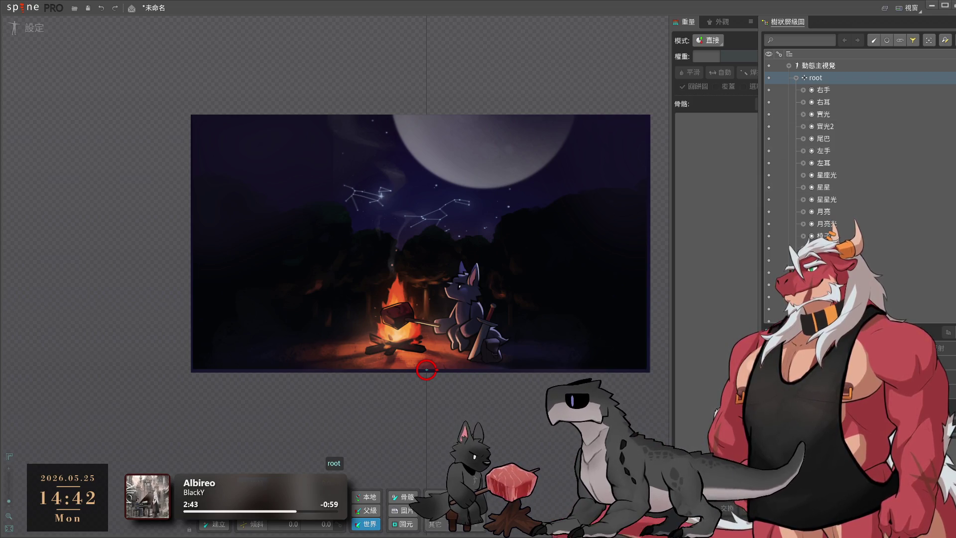
scroll(845, 179, down, 5)
click(829, 178)
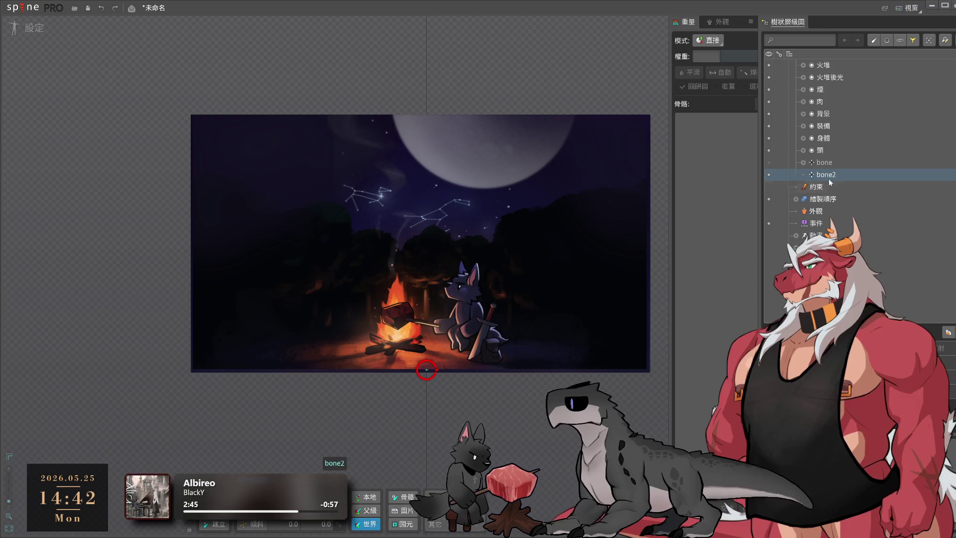
double_click(827, 174)
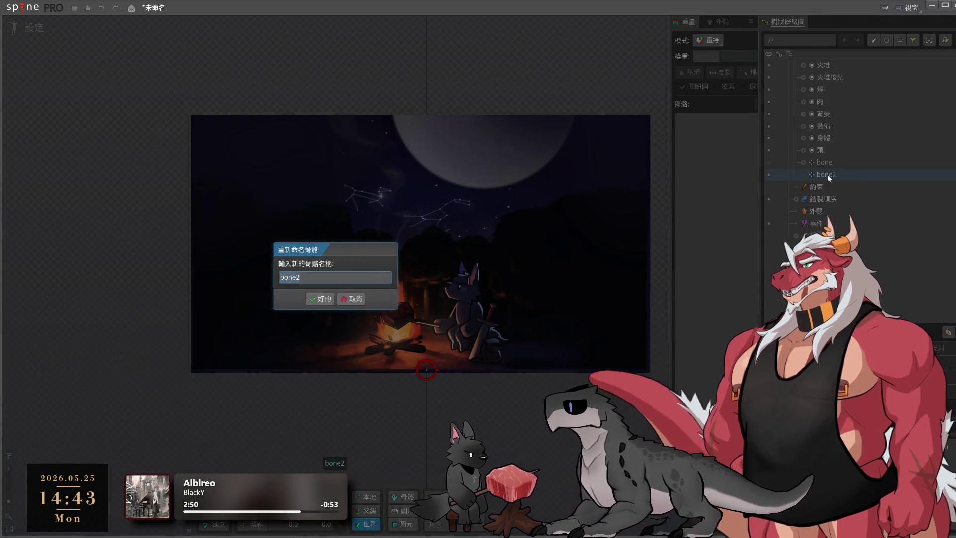
text(星空)
key(Return)
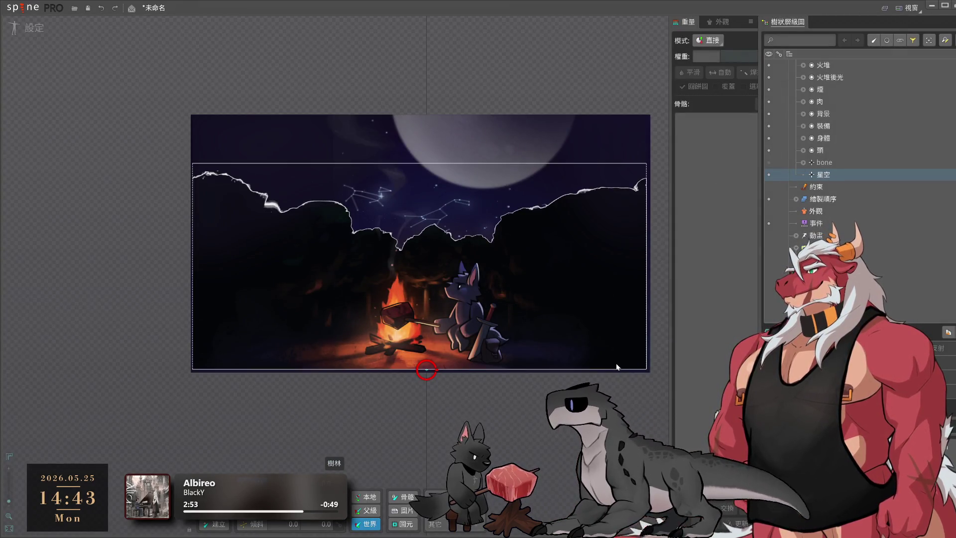
click(640, 371)
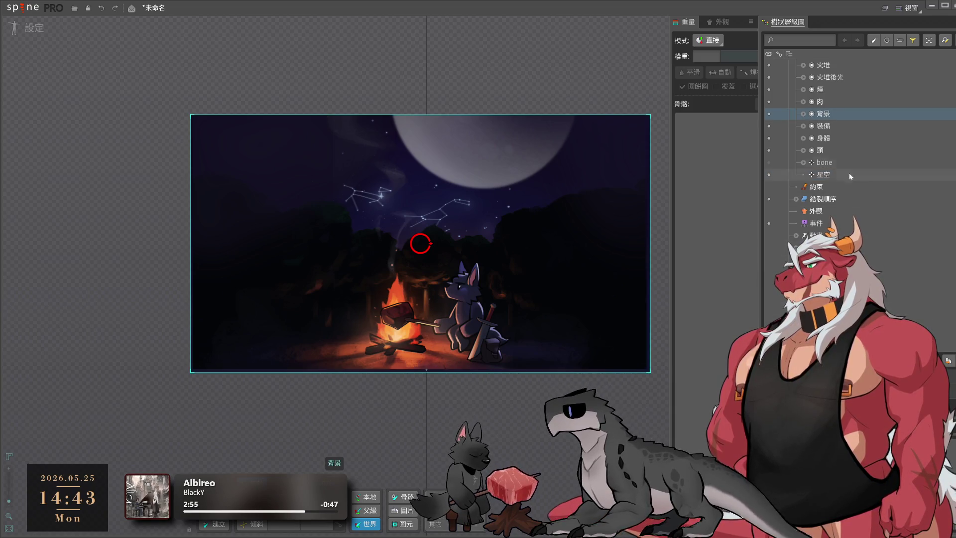
Move the 背景 background slot under the 星空 bone and check it by hiding and showing 星空
drag(828, 114, 824, 175)
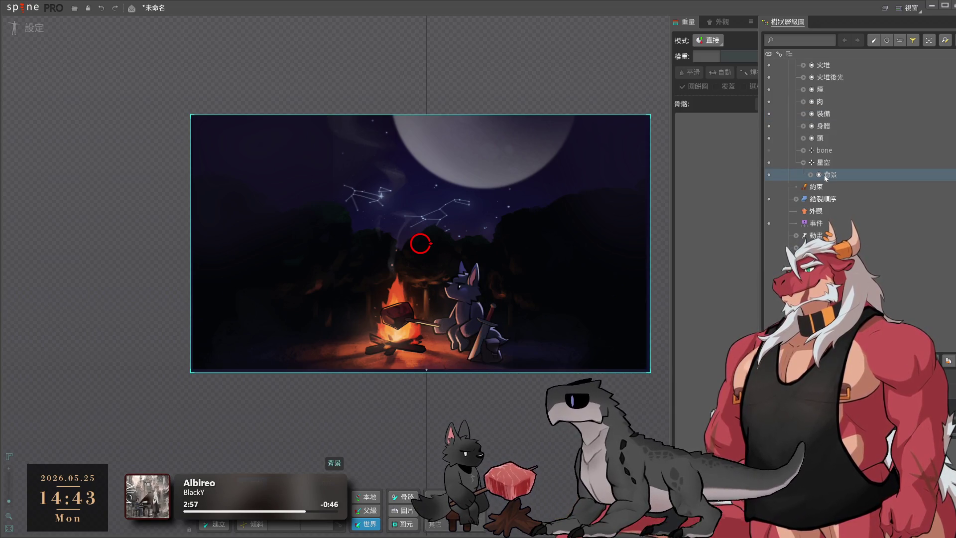
click(769, 163)
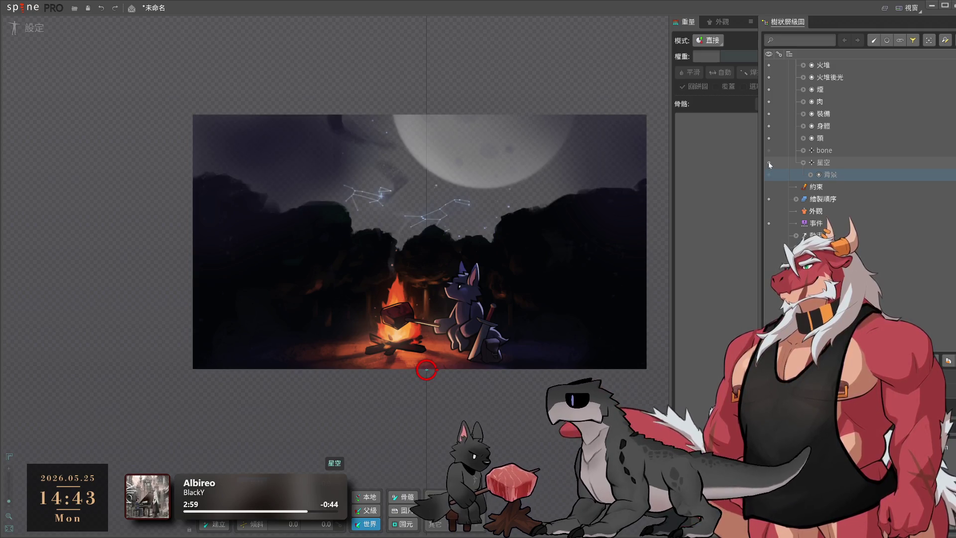
click(769, 163)
scroll(840, 199, up, 8)
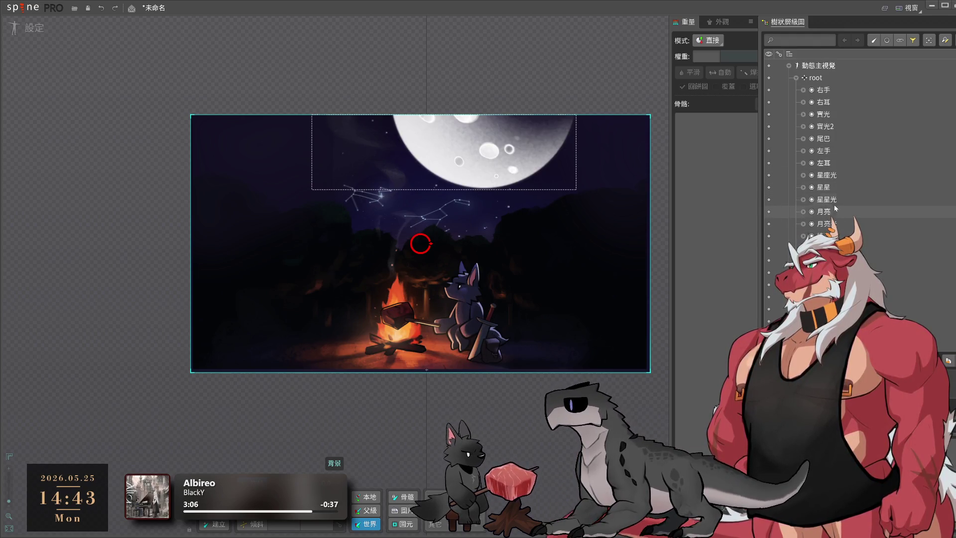
Add the 星座光, 星星 and 星星光 star slots under 星空, re-test its visibility, and select 極光2
click(827, 200)
shift+click(830, 175)
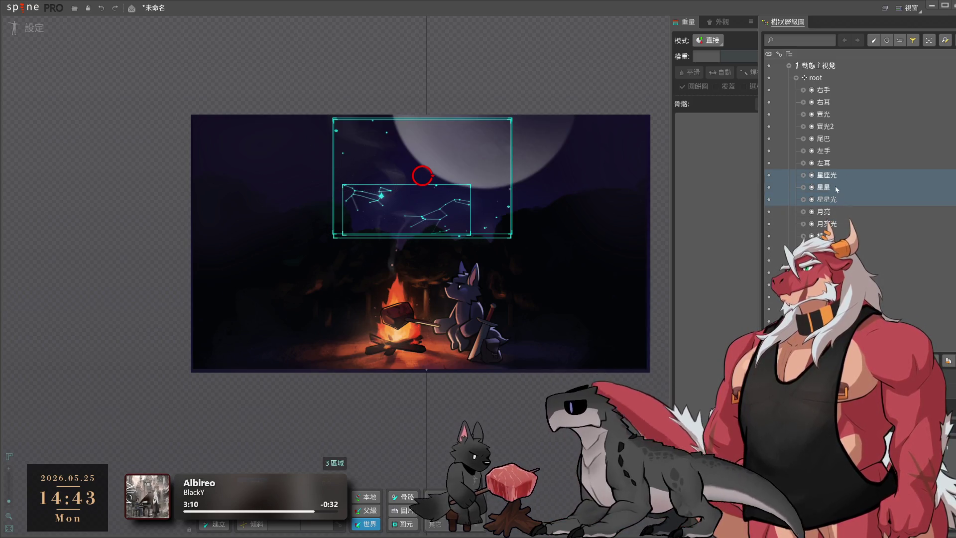
scroll(846, 198, down, 5)
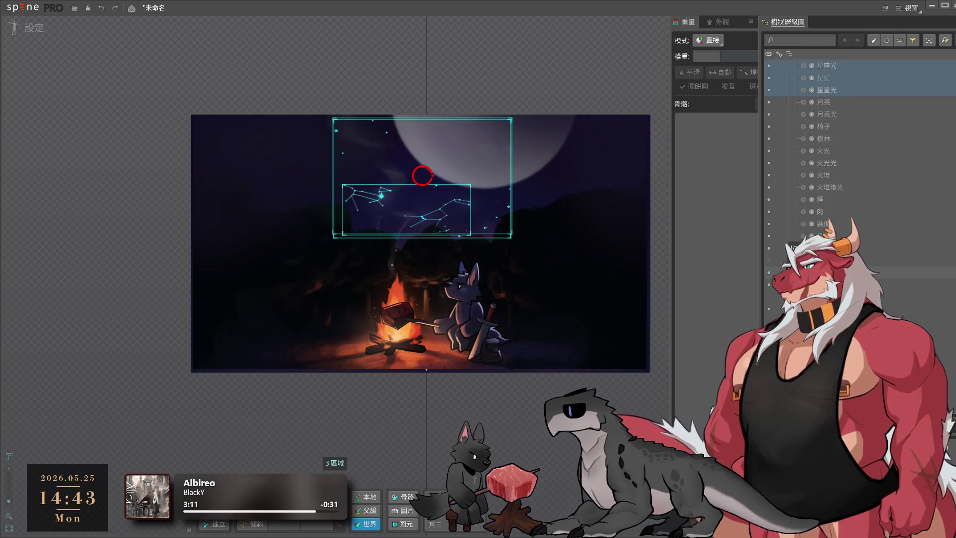
click(770, 236)
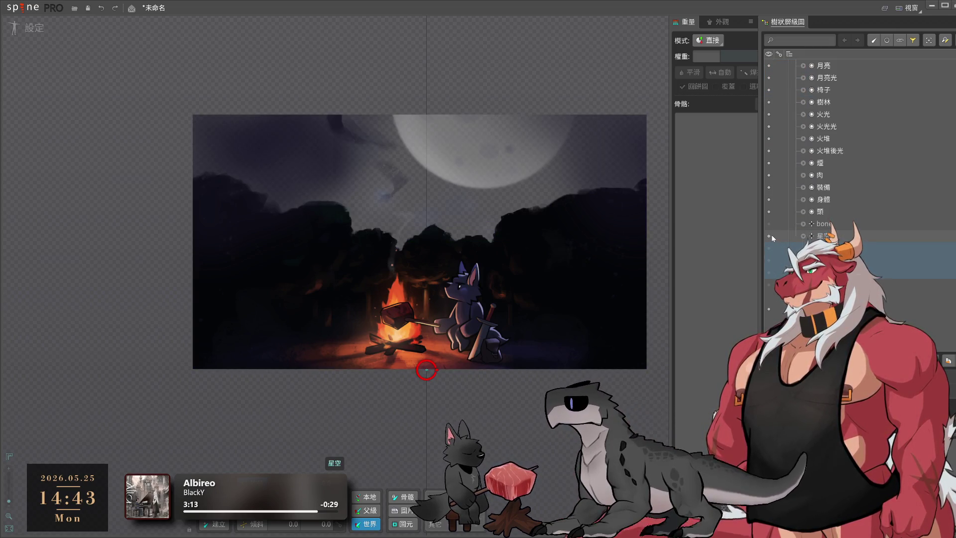
click(770, 236)
click(771, 247)
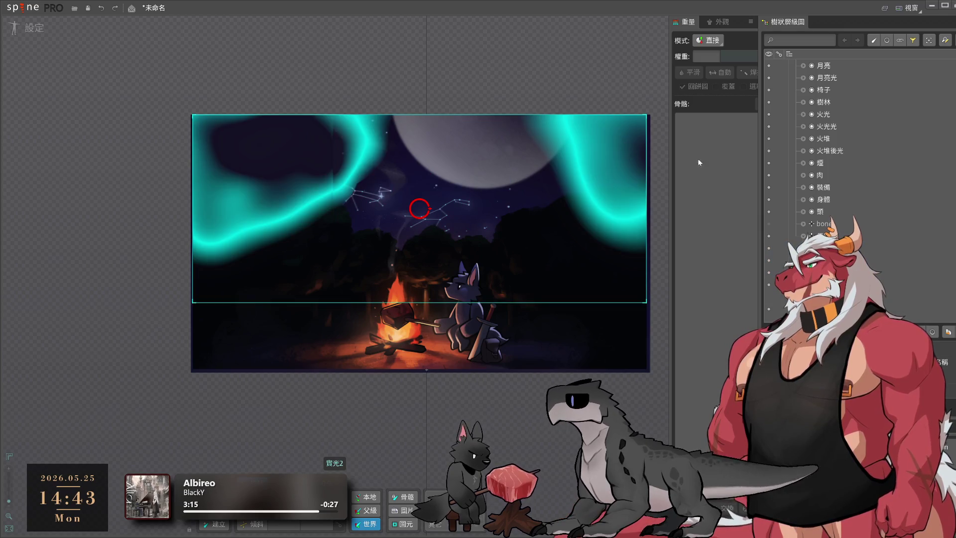
Delete the 貫光2 aurora glow slot from the tree
scroll(892, 232, up, 1)
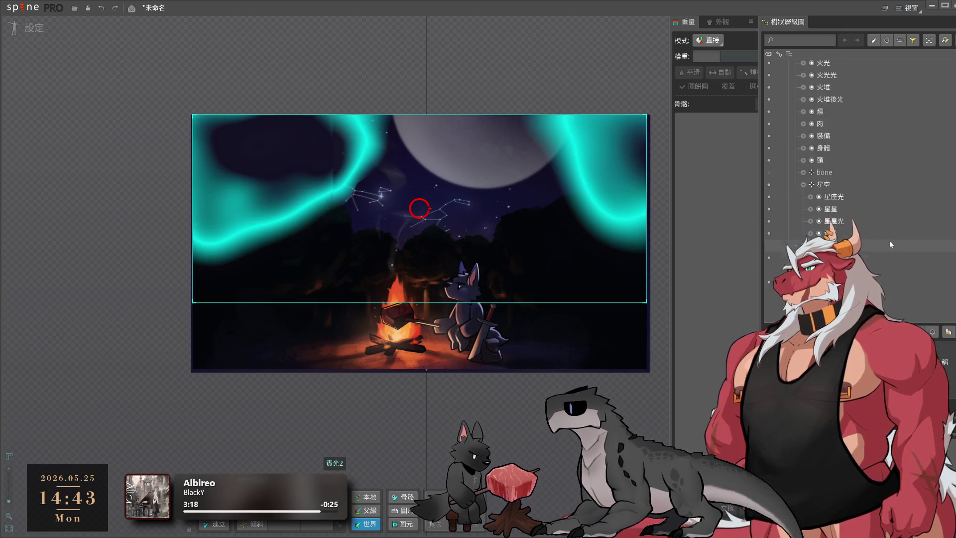
scroll(847, 132, up, 2)
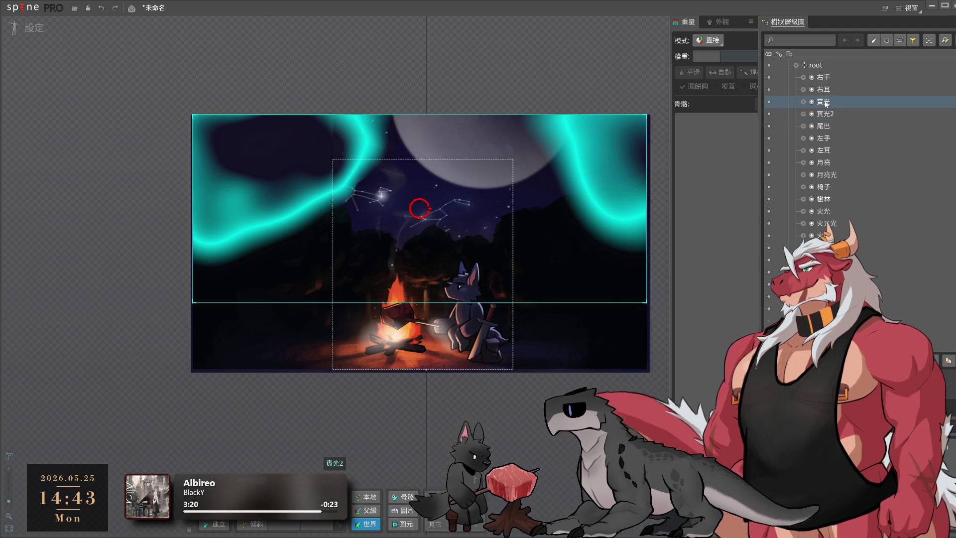
click(827, 117)
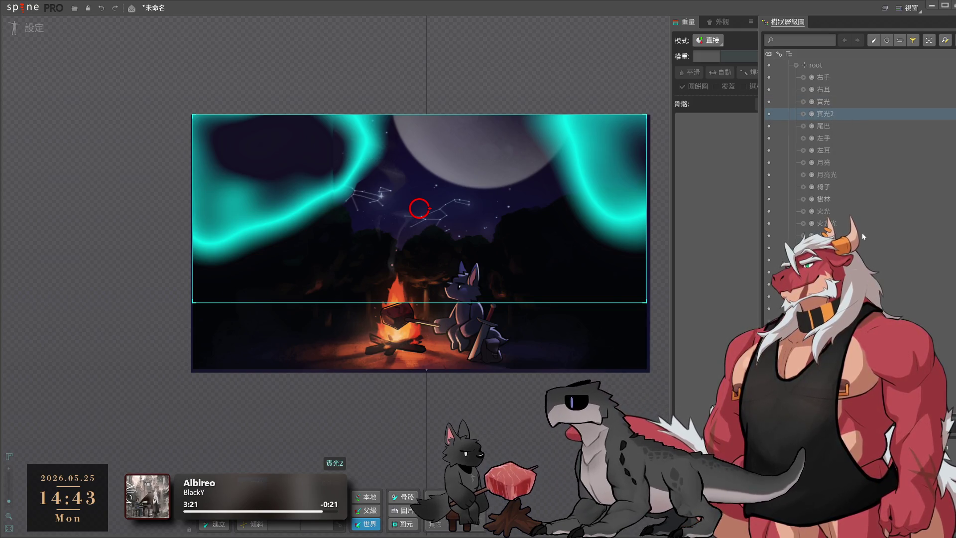
key(Delete)
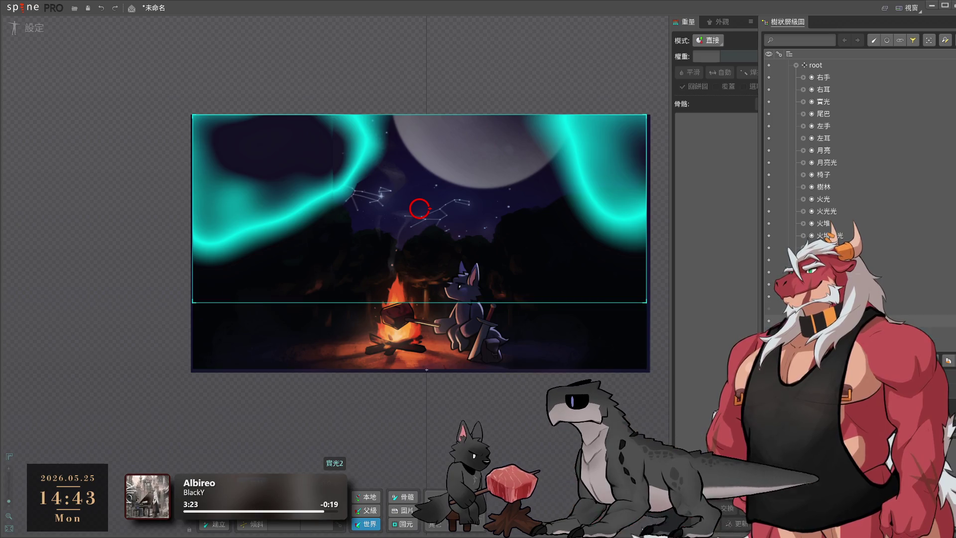
Check the smoke and starry sky, then select the unnamed bone near the moon for renaming
click(393, 147)
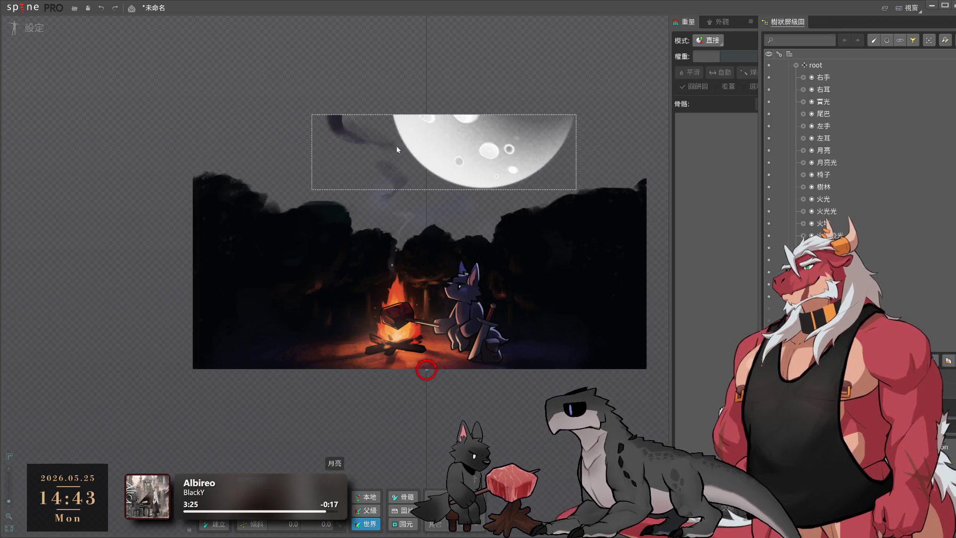
click(502, 186)
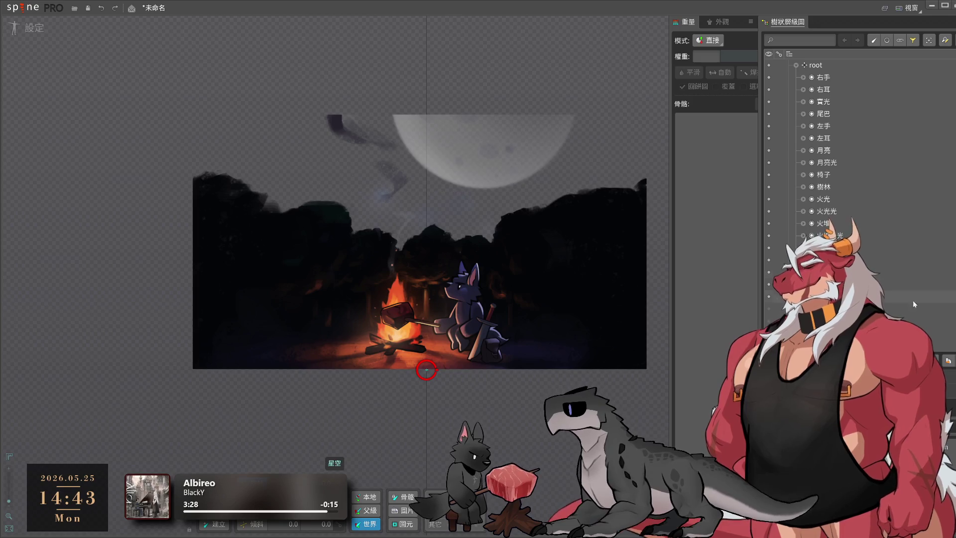
click(425, 160)
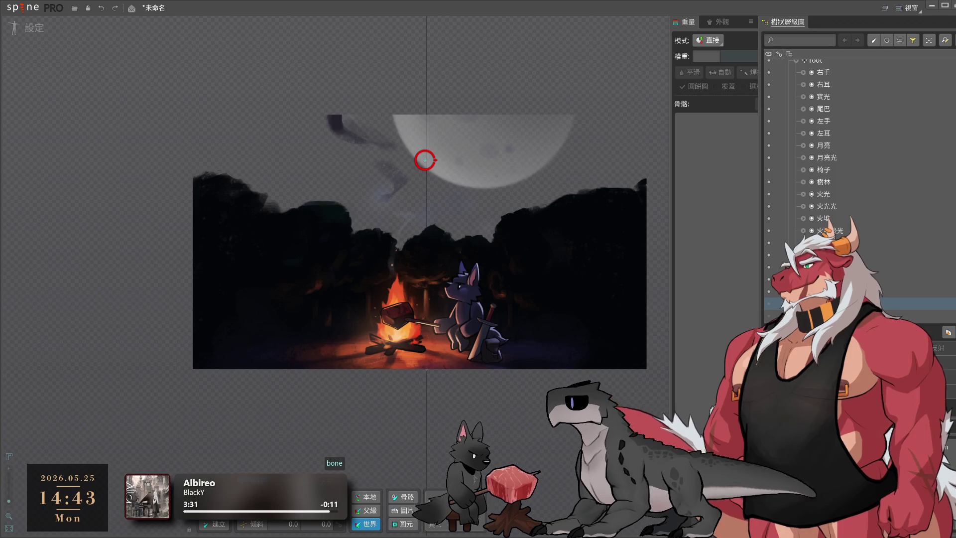
key(F2)
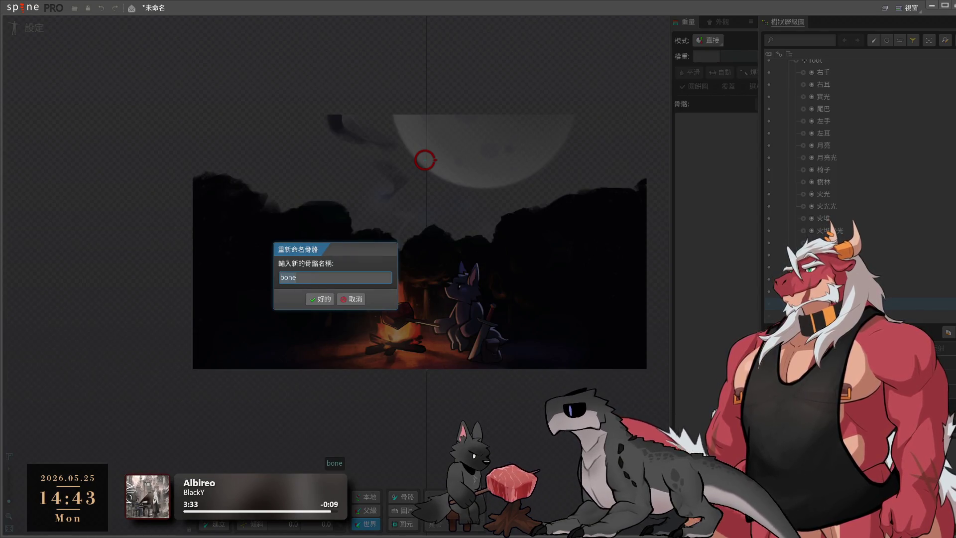
Confirm 標題 as the bone's new name, then select the wolf's 右手 bone
key(Return)
scroll(847, 199, up, 3)
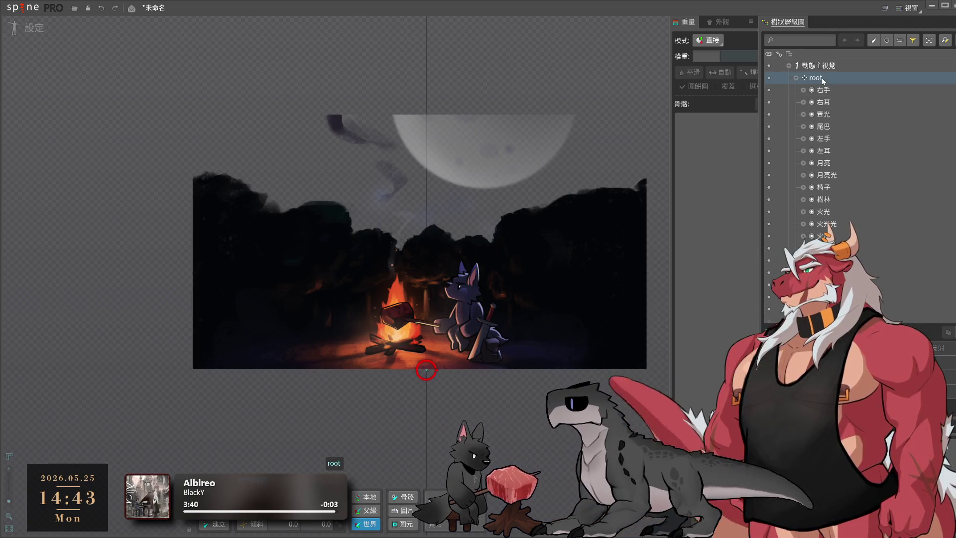
click(834, 91)
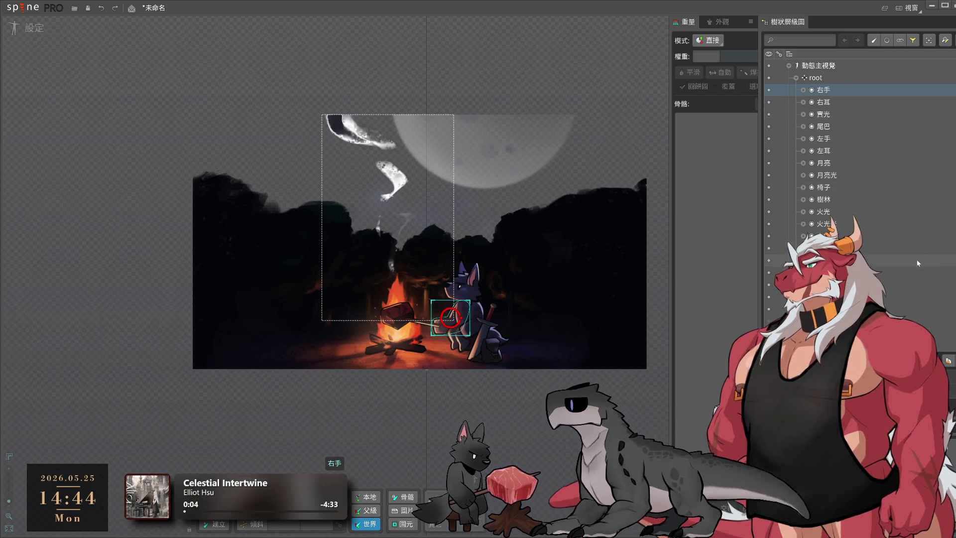
click(839, 189)
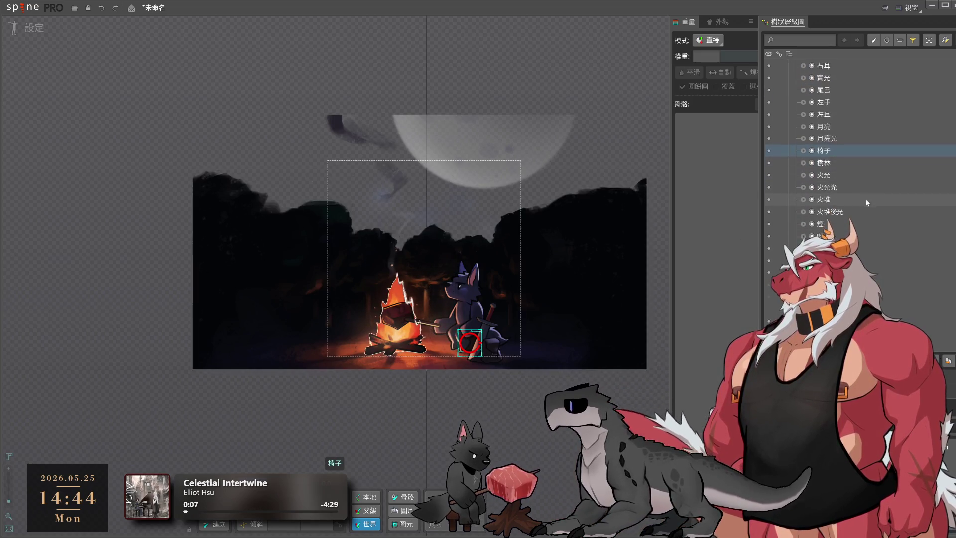
click(634, 416)
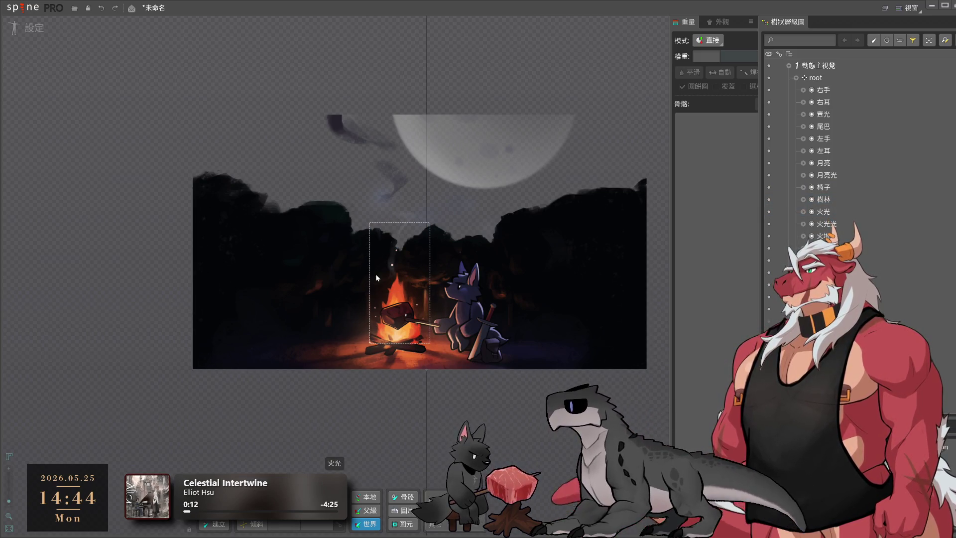
scroll(394, 282, up, 5)
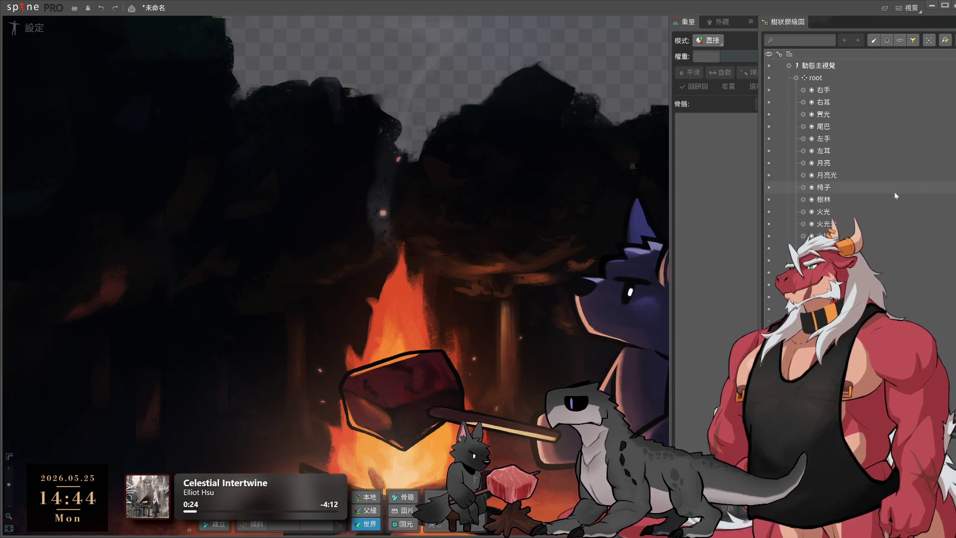
double_click(830, 78)
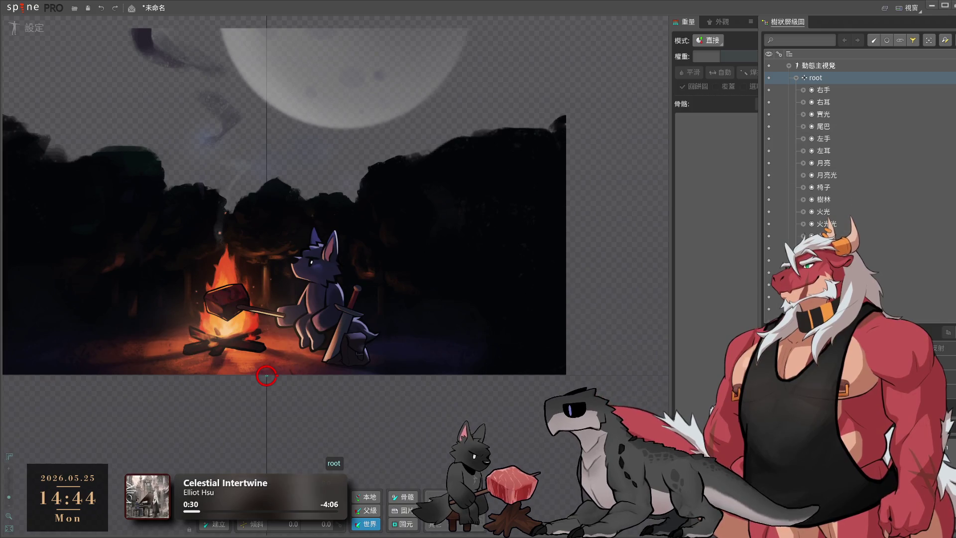
scroll(828, 219, down, 3)
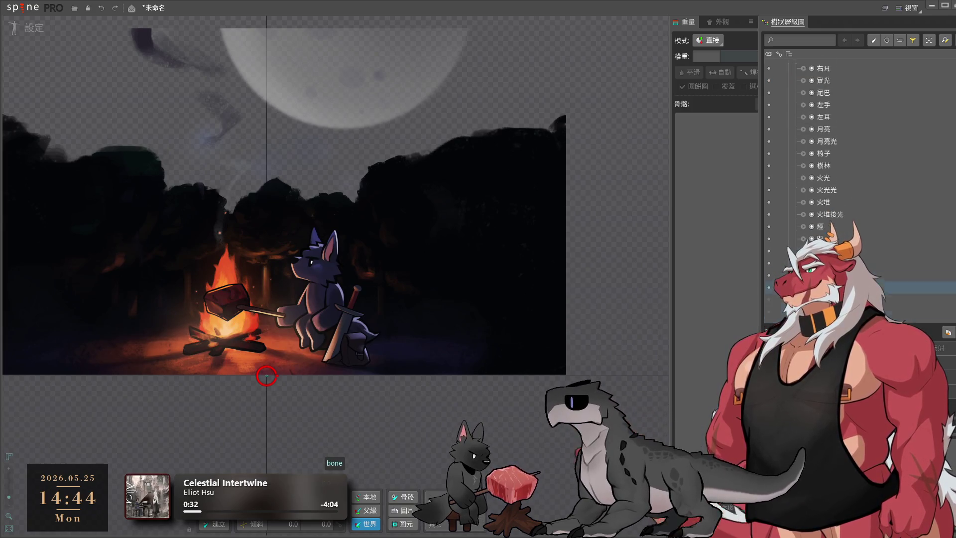
Rename the remaining unnamed bone to 樹林
click(828, 215)
double_click(826, 213)
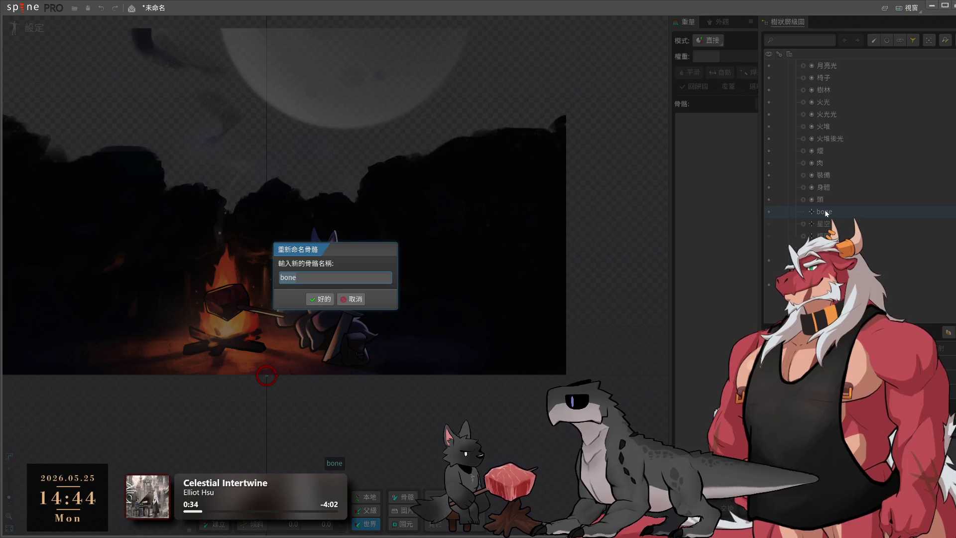
text(樹林)
key(Return)
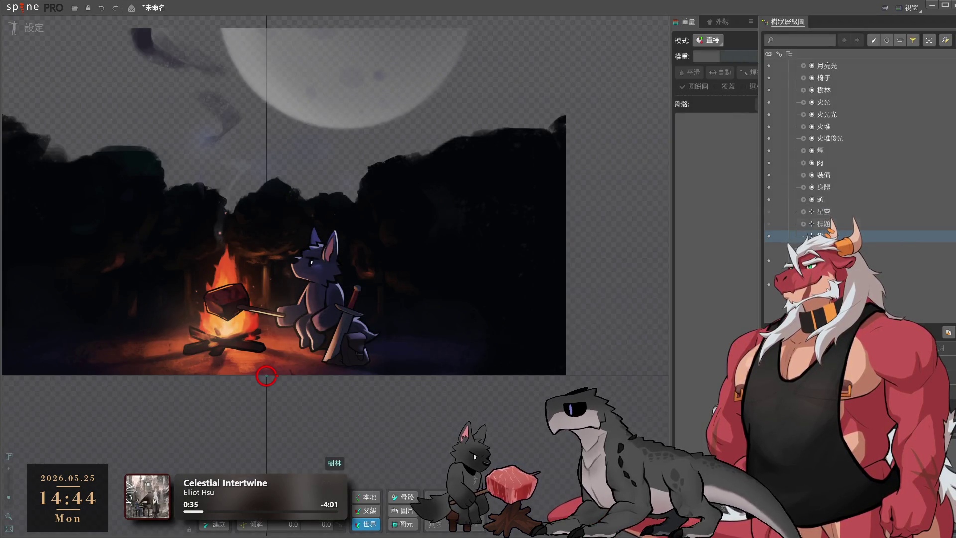
Move the 樹林 forest slot under the 樹林 bone and hide the forest image
scroll(827, 213, up, 3)
click(824, 163)
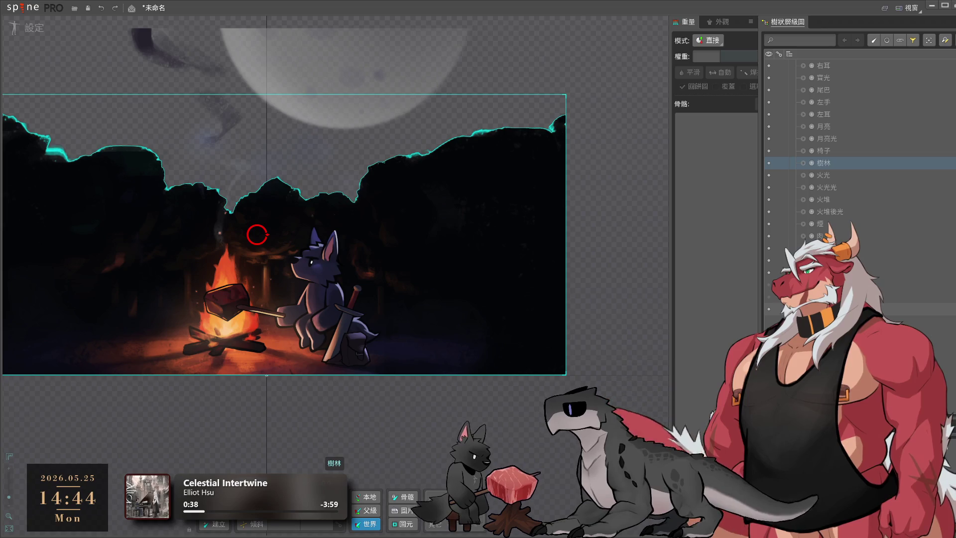
drag(824, 309, 824, 309)
click(769, 298)
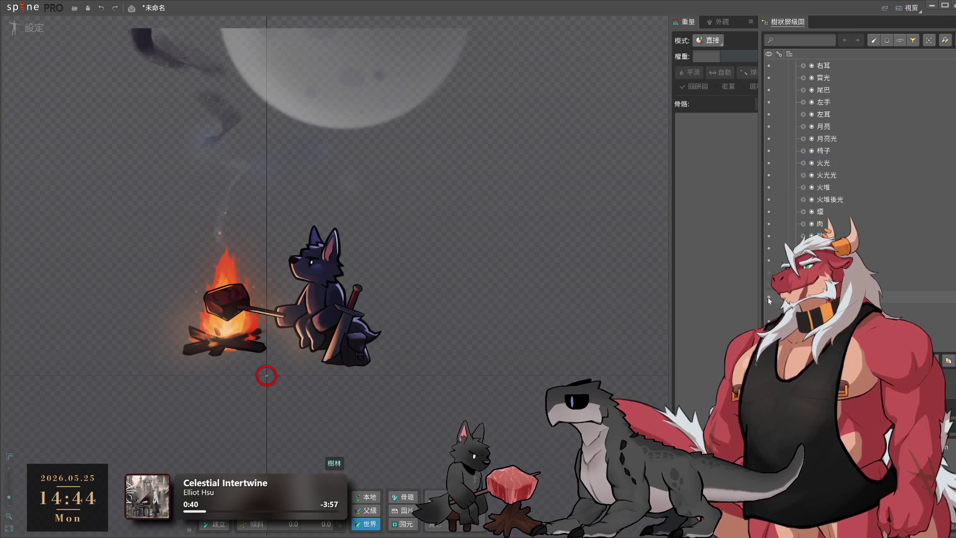
Show the 樹林 forest, select the campfire smoke slot, then hide the forest again
click(770, 298)
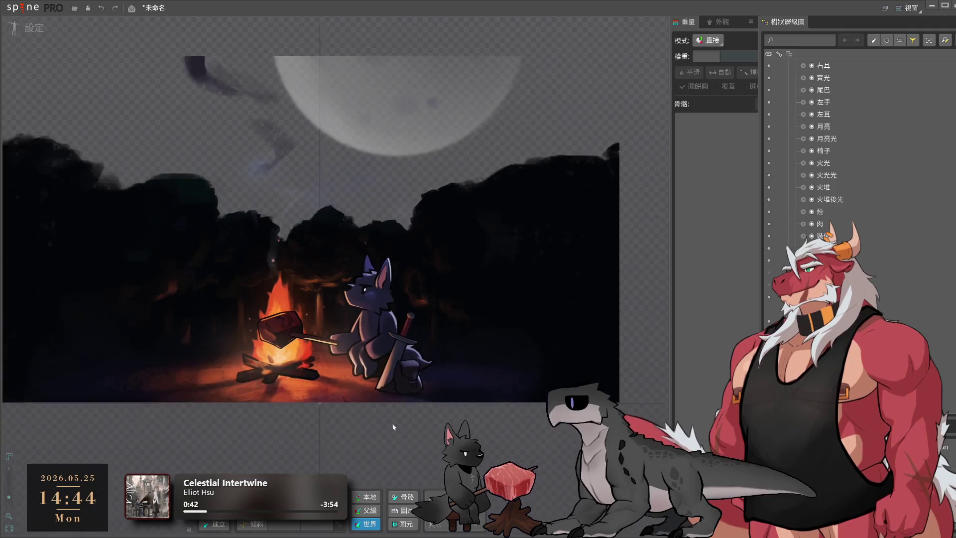
click(342, 148)
click(342, 148)
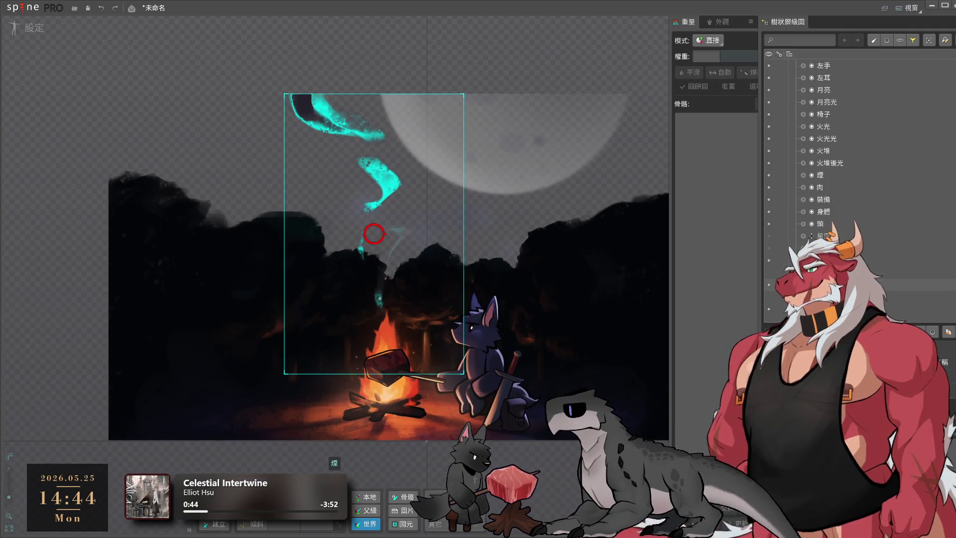
click(770, 260)
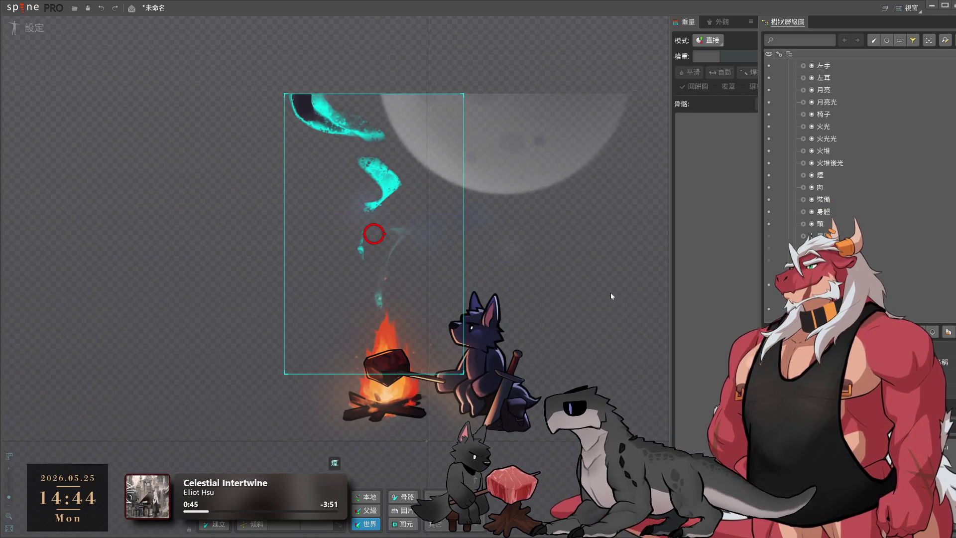
click(631, 290)
Select root and add a new bone just below the campfire
scroll(830, 99, up, 1)
click(830, 80)
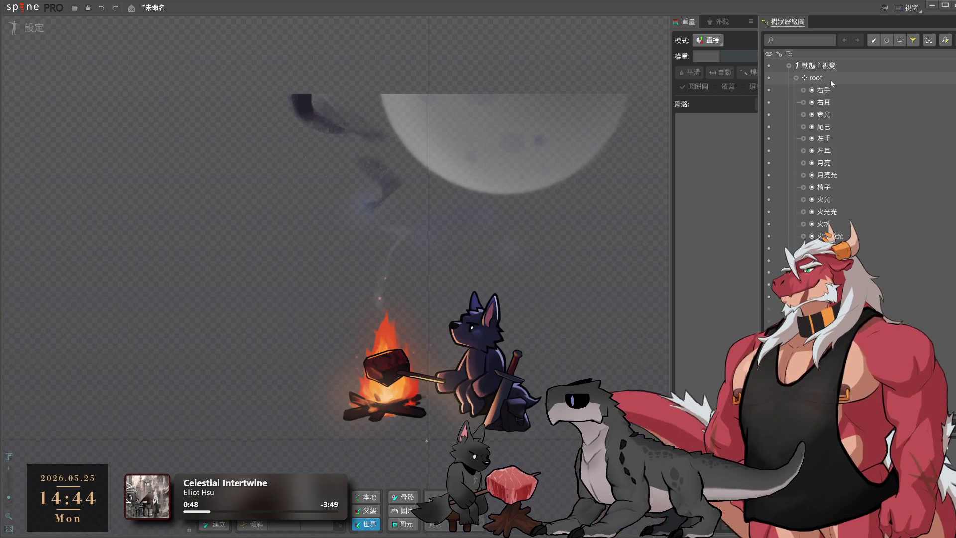
click(431, 426)
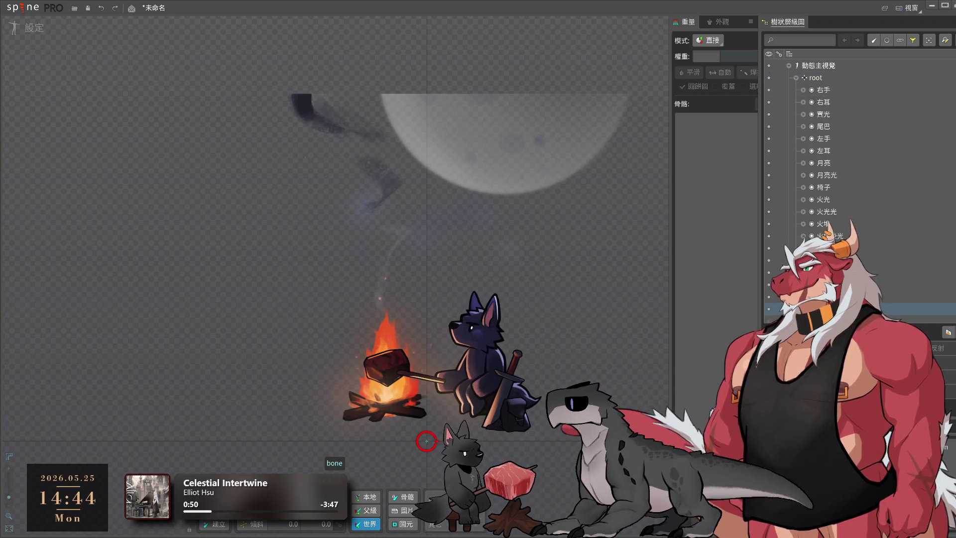
Move the new bone up onto the moon and rename it 月亮
drag(561, 459, 638, 132)
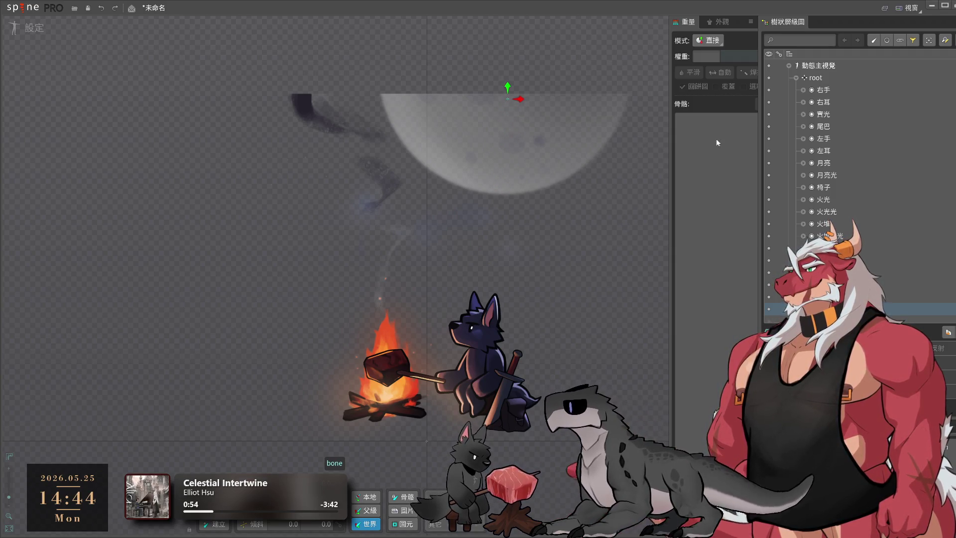
double_click(847, 310)
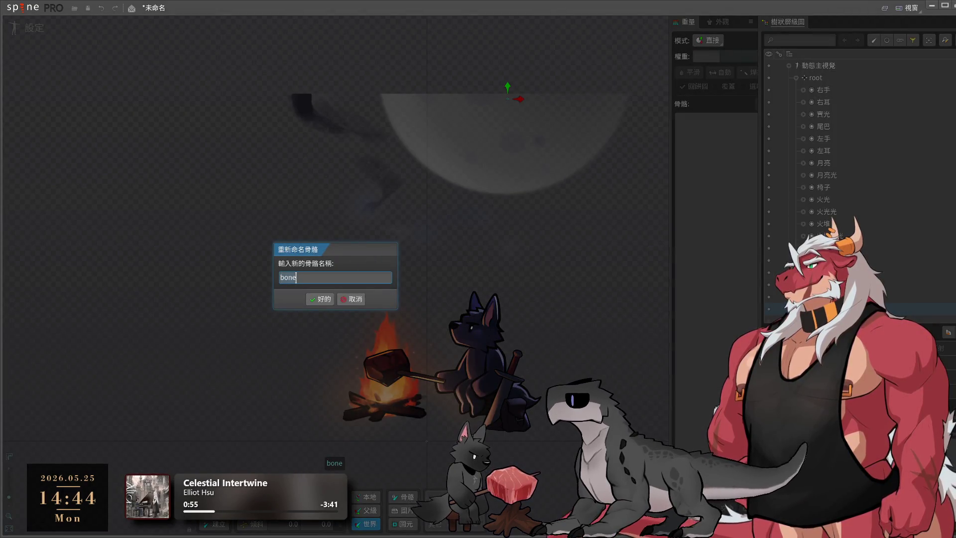
key(BackSpace)
key(BackSpace)
key(BackSpace)
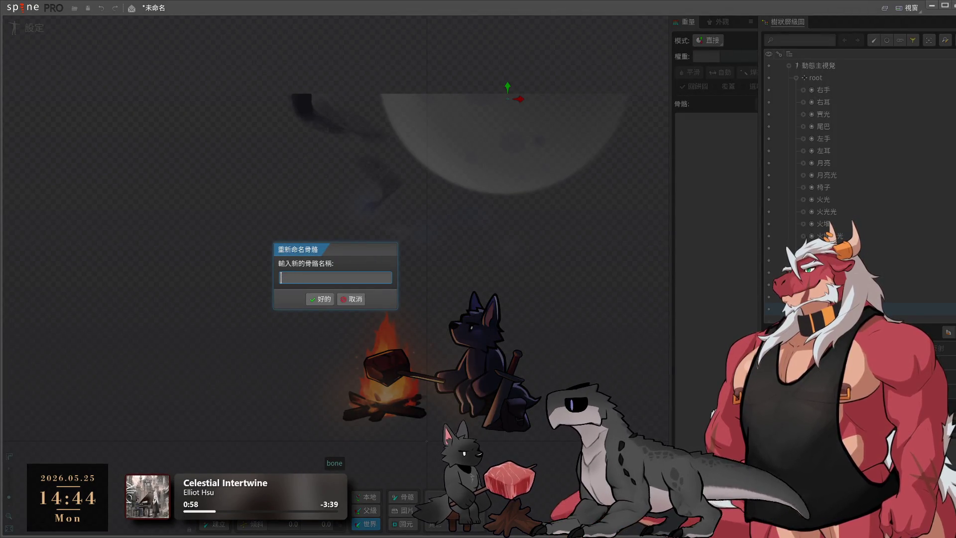
text(月亮)
key(Return)
Move the 月亮 and 月亮光 moon slots under the 月亮 bone
scroll(847, 199, up, 2)
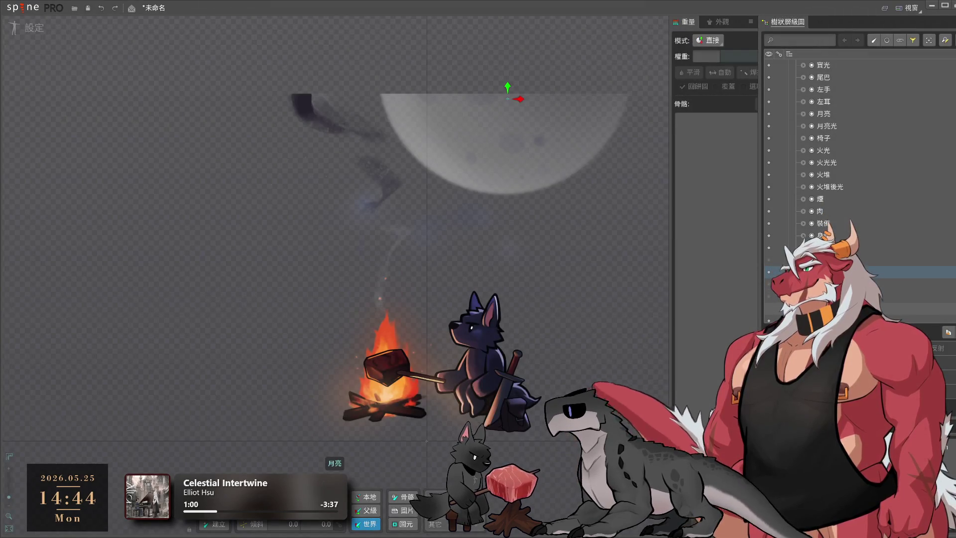
click(825, 163)
shift+click(835, 176)
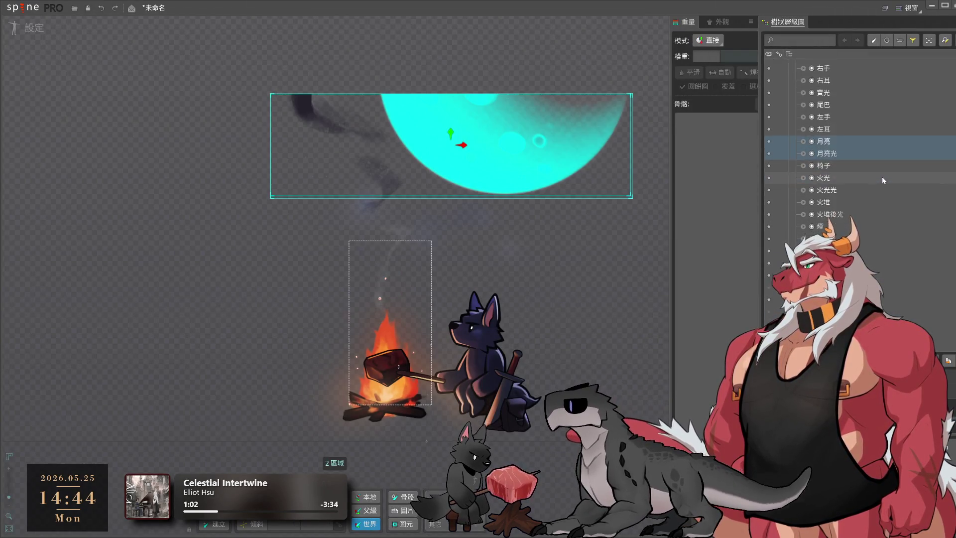
mouse_move(883, 176)
mouse_down()
mouse_move(838, 127)
mouse_move(822, 273)
mouse_up()
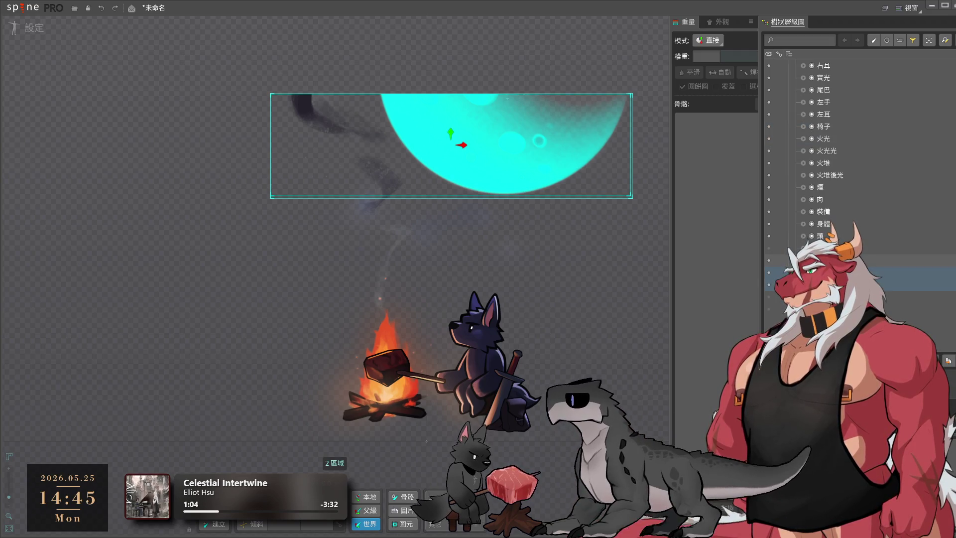
click(821, 272)
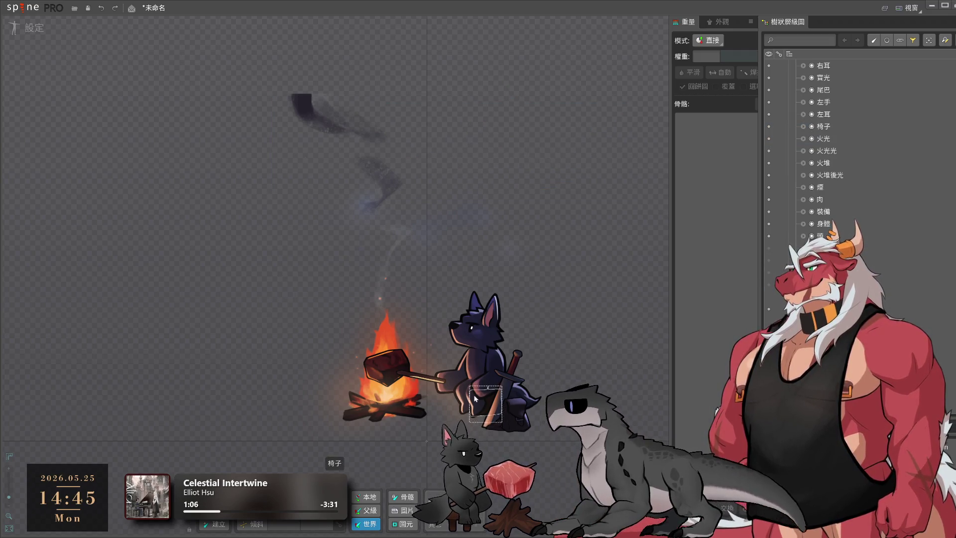
Inspect the wolf's 右耳 bone and the campfire glow slot, then select the root bone
drag(450, 239, 480, 199)
scroll(831, 184, up, 1)
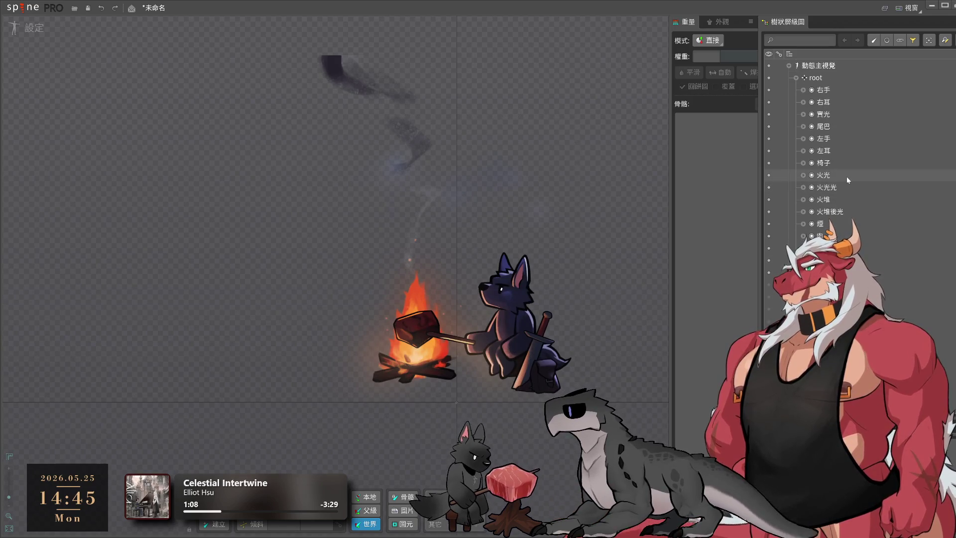
click(836, 103)
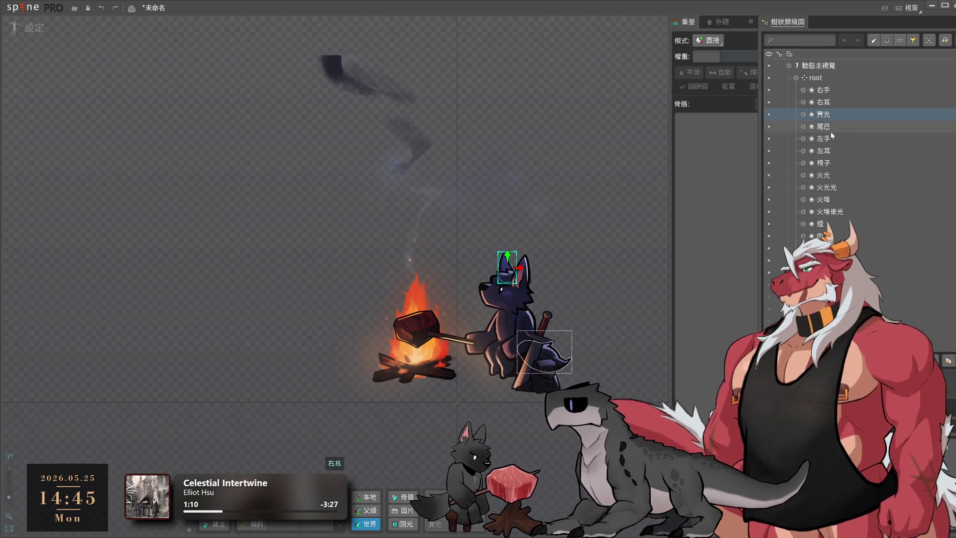
click(823, 115)
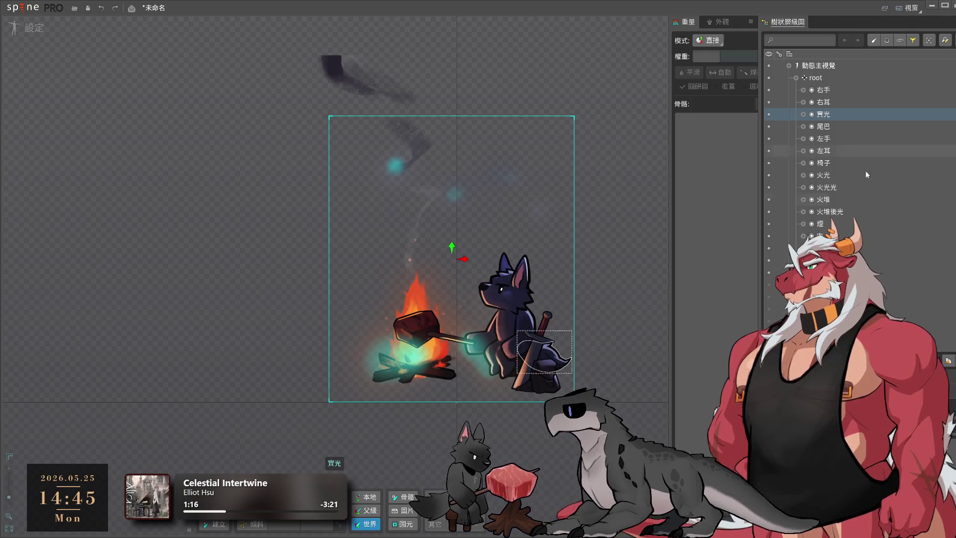
click(638, 335)
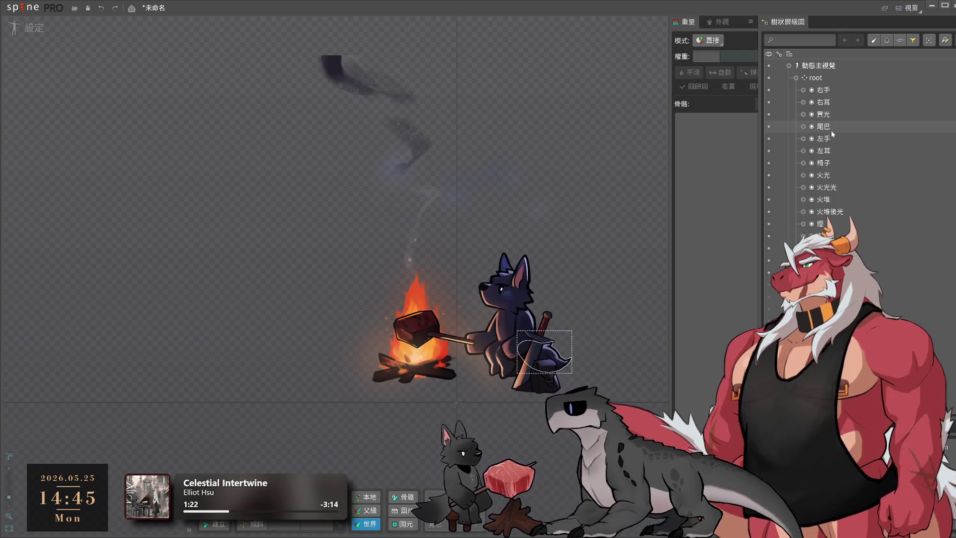
click(457, 402)
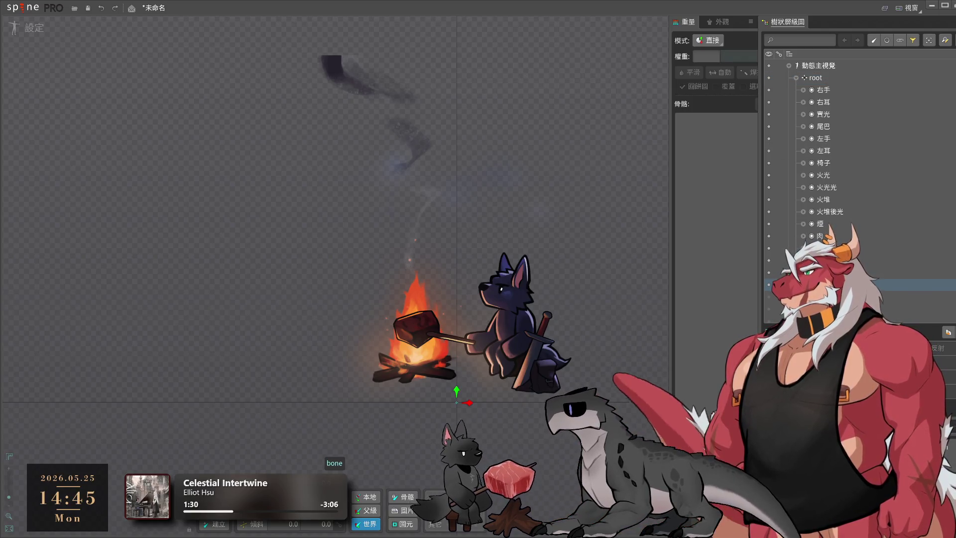
scroll(494, 434, up, 5)
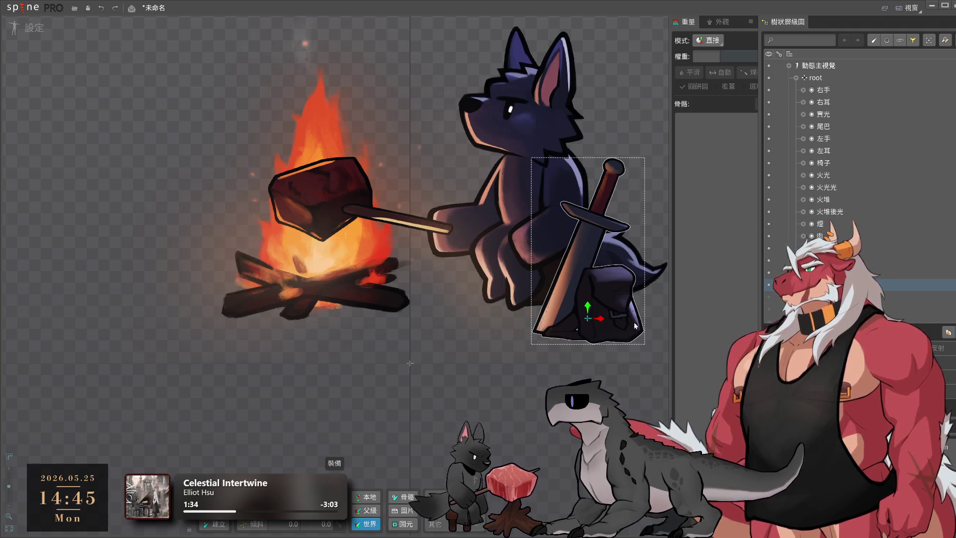
Create a bone at the wolf's sword and pack and name it 裝備
click(604, 324)
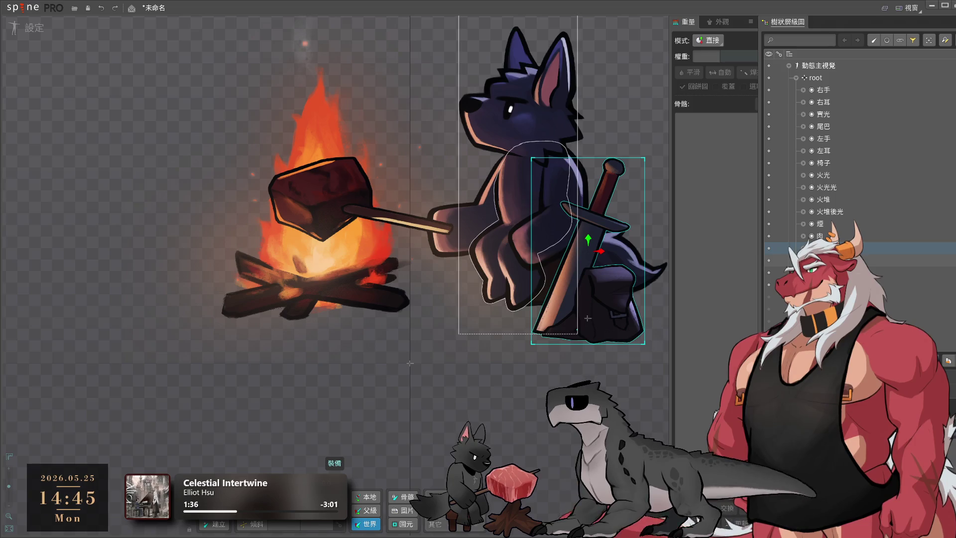
click(588, 317)
key(F2)
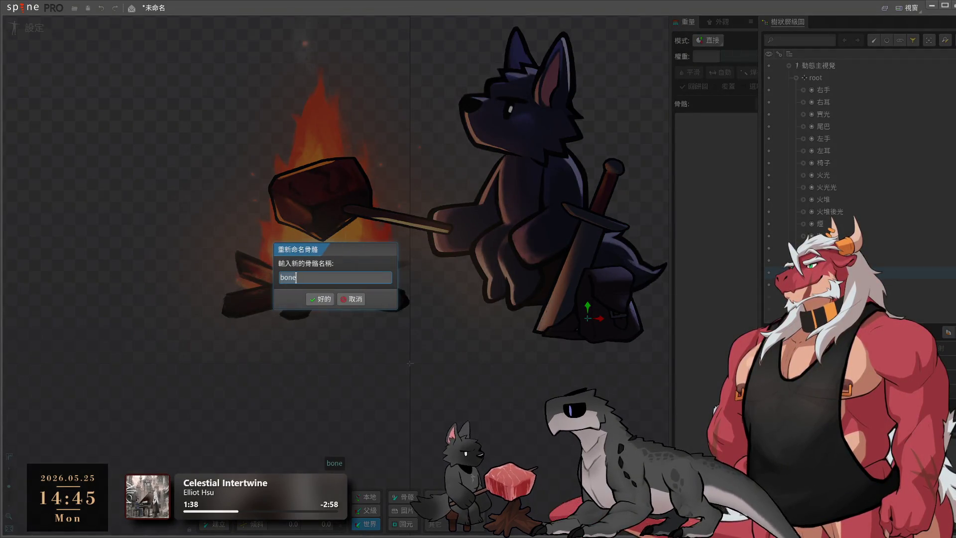
text(裝備)
key(Return)
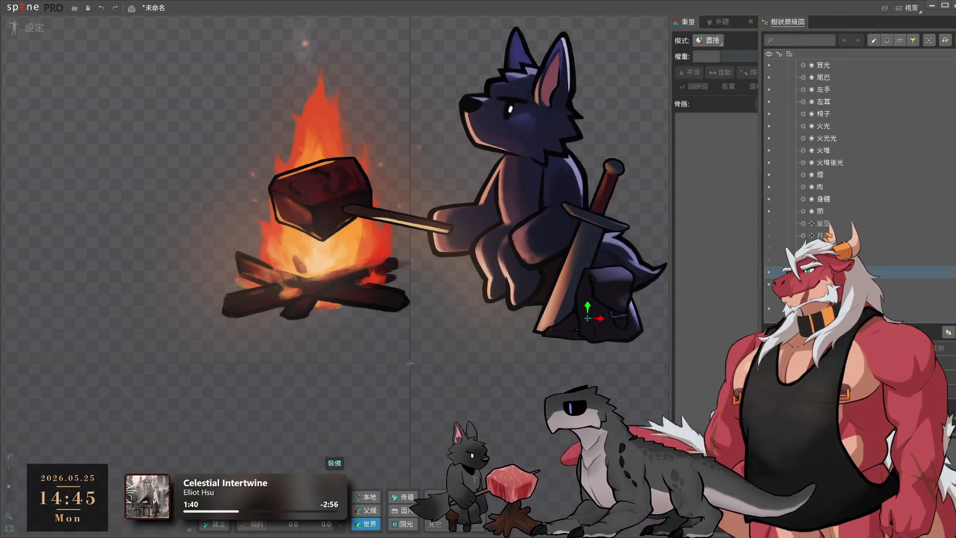
Inspect the fire pile, flame glow and wolf's chair, then select 裝備 and the root bone
scroll(847, 149, up, 2)
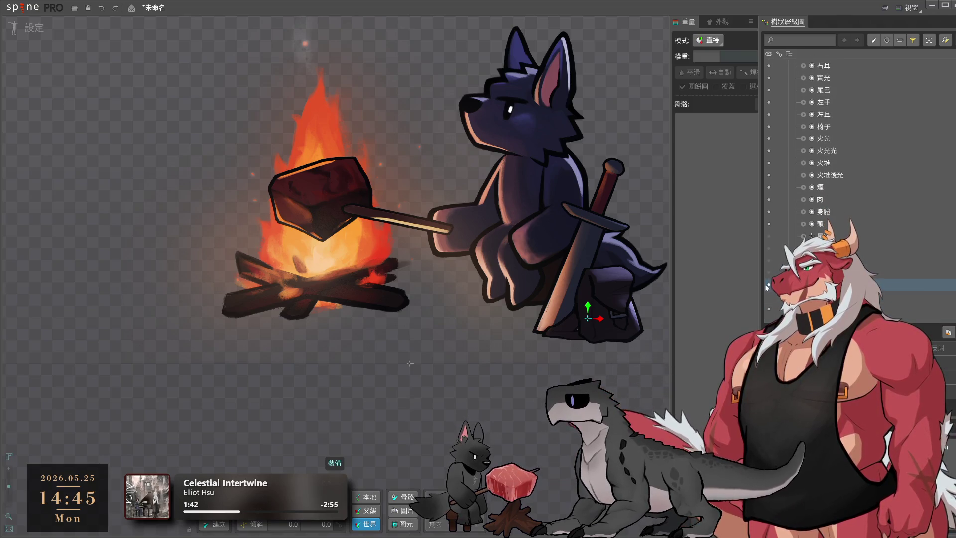
scroll(484, 303, down, 2)
click(373, 435)
click(375, 256)
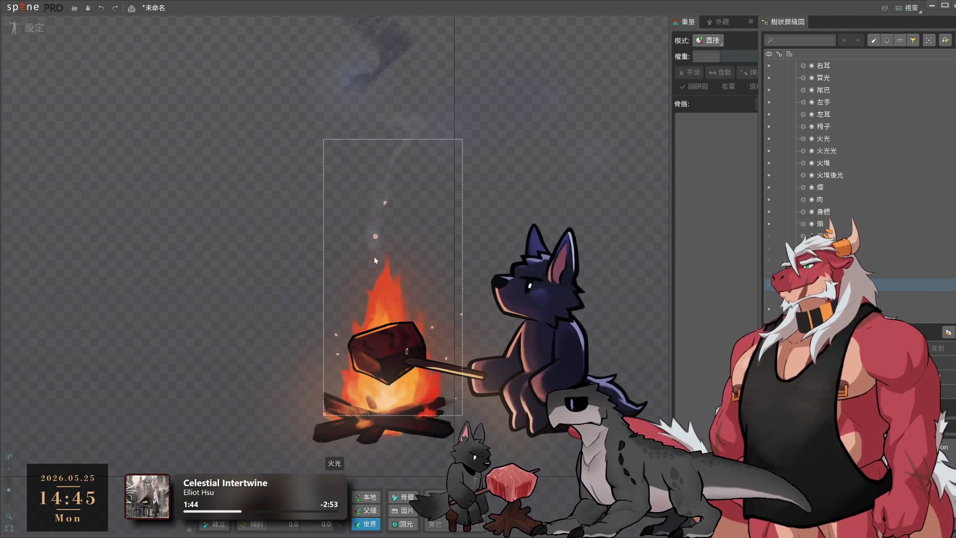
scroll(422, 226, down, 3)
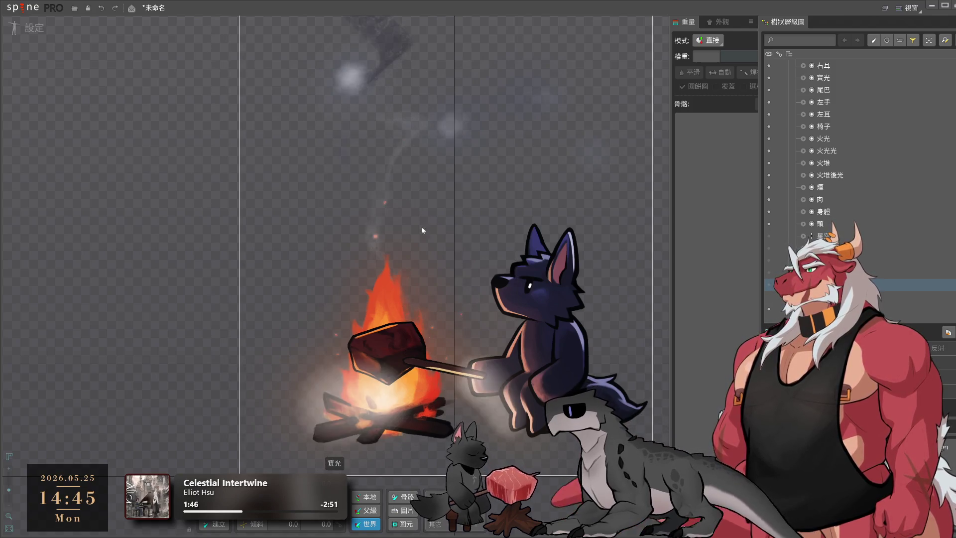
click(625, 374)
drag(625, 373, 567, 388)
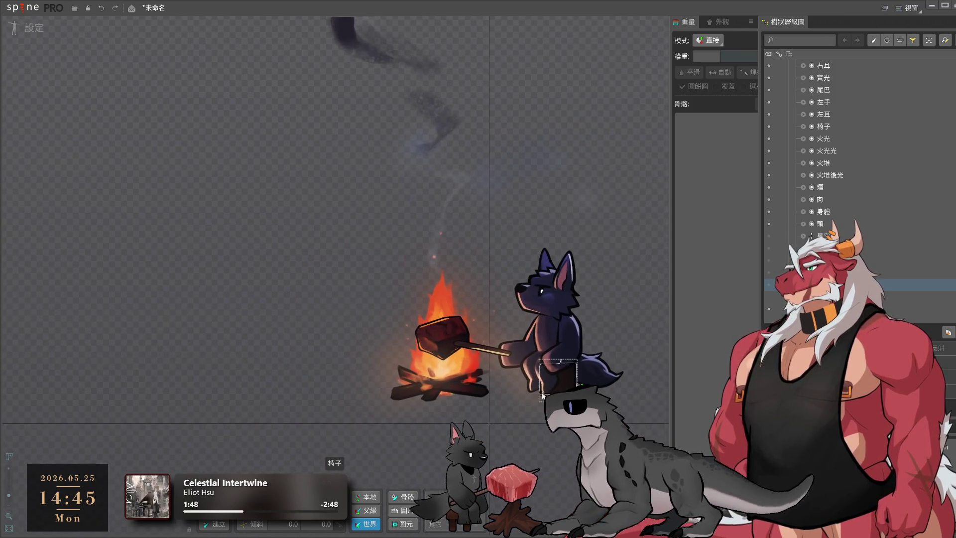
click(887, 248)
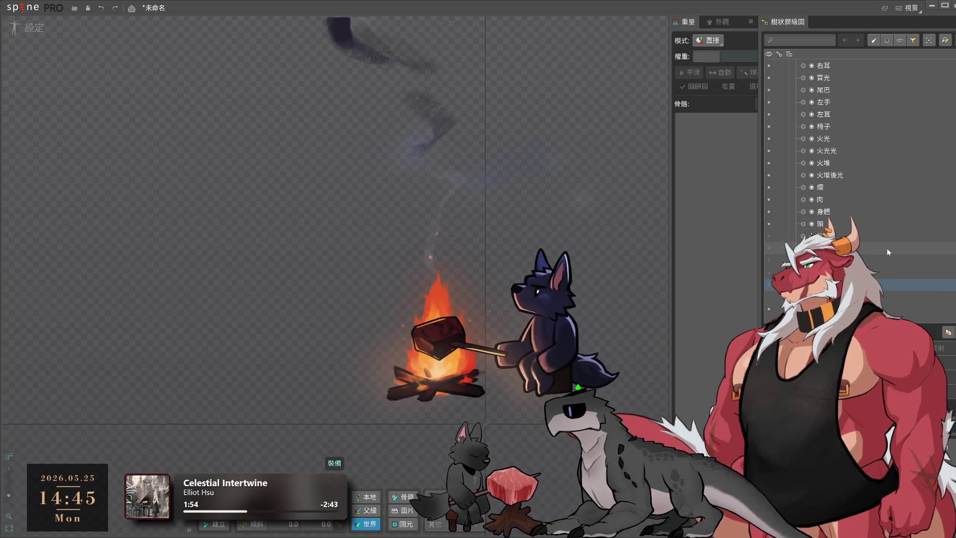
scroll(802, 223, up, 2)
scroll(803, 222, up, 1)
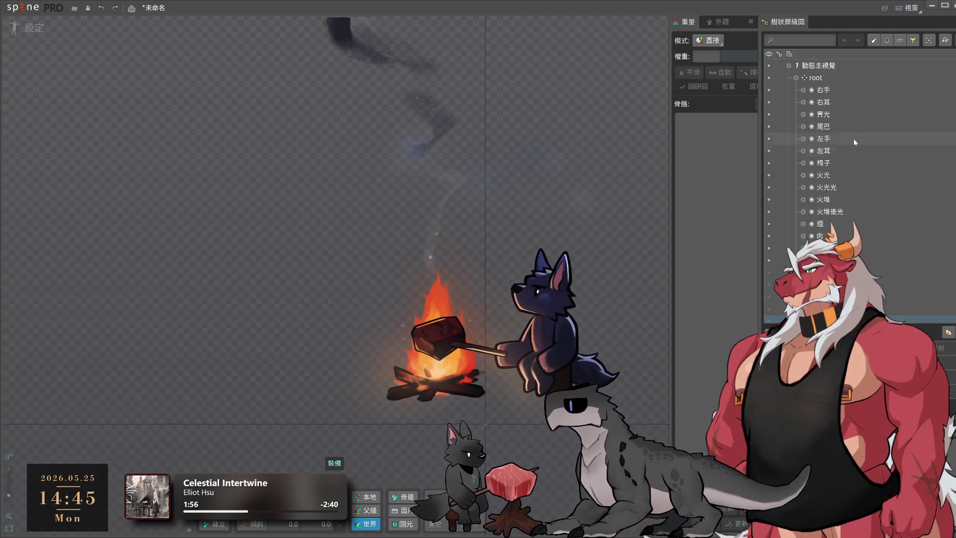
click(816, 78)
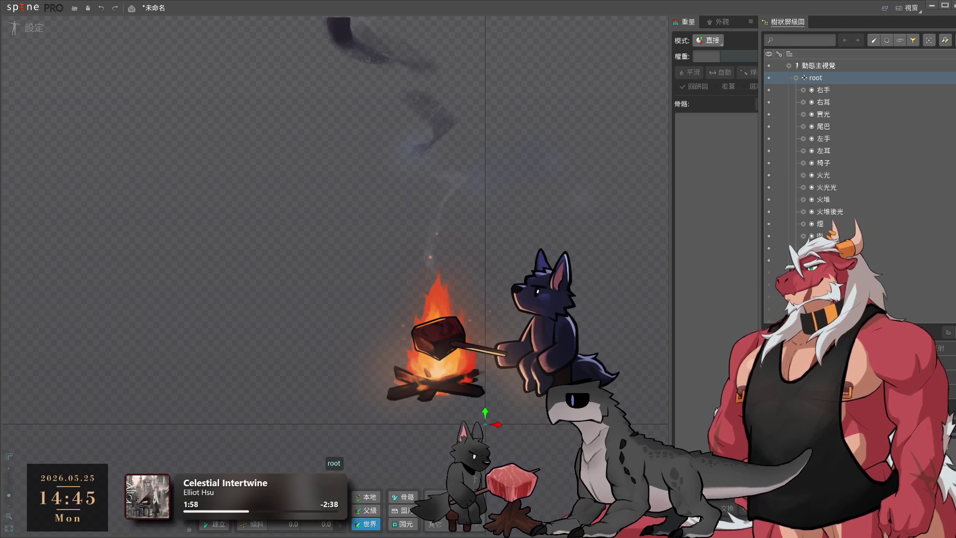
Create a new bone under root named 主要
key(ctrl+shift+n)
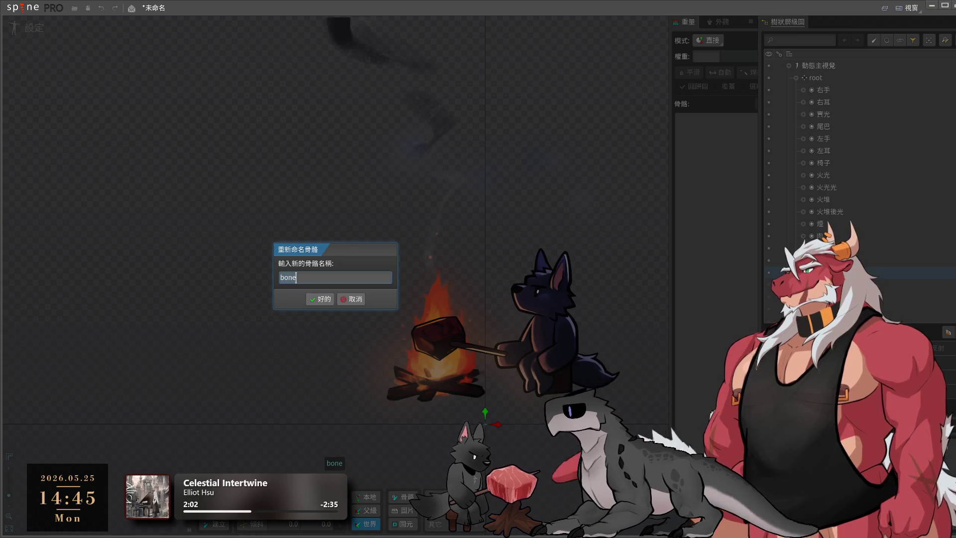
text(主要)
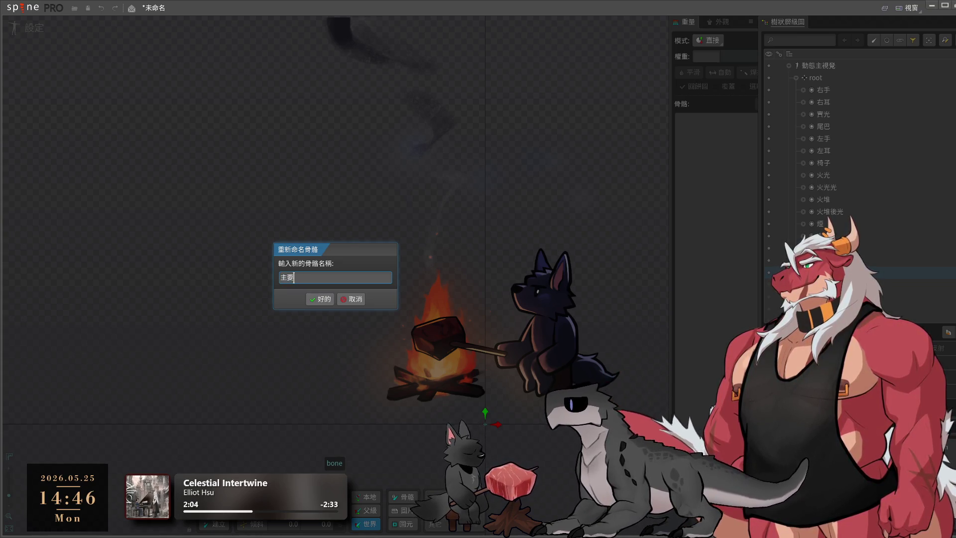
key(Return)
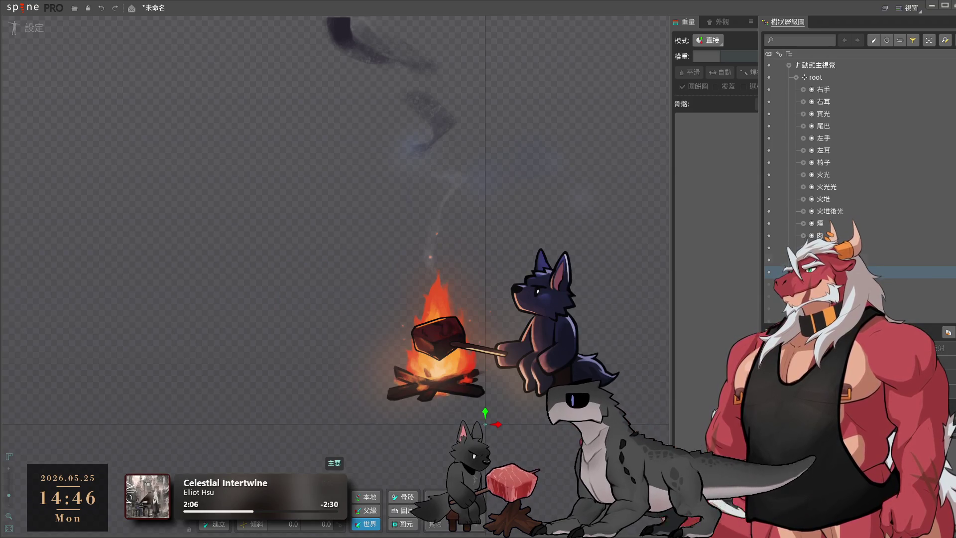
Select all slots from 右手 down and move them under the 主要 bone
click(823, 102)
shift+click(822, 259)
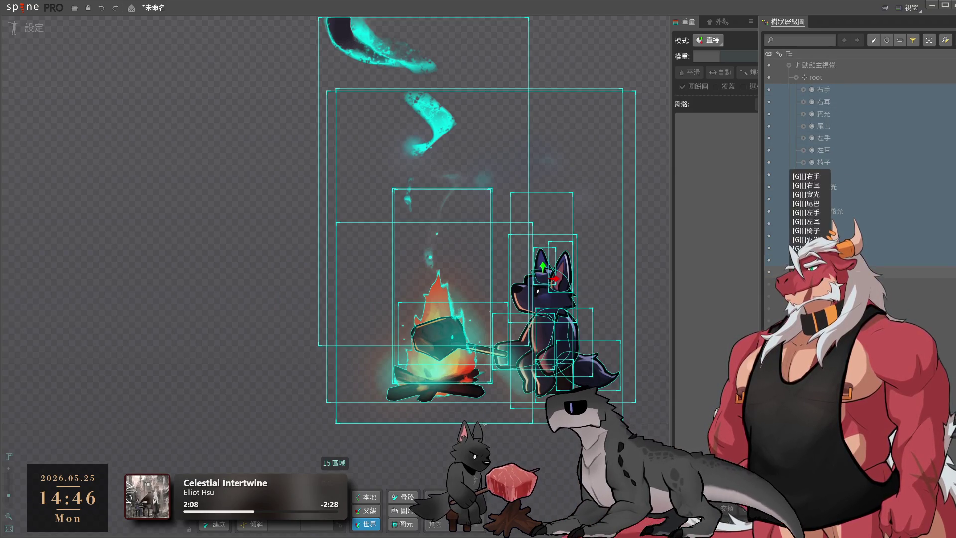
drag(822, 260, 822, 272)
click(826, 90)
scroll(530, 205, down, 2)
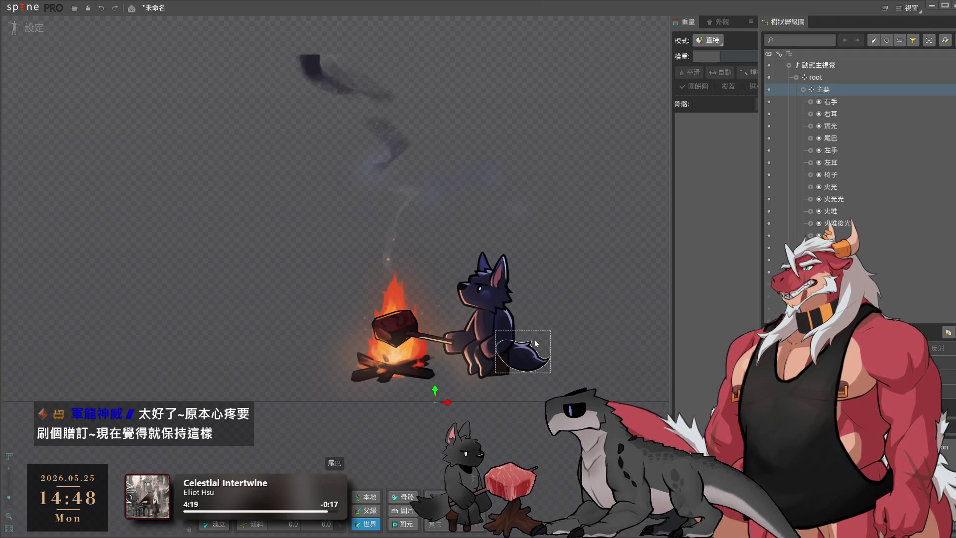
Expand the 主要 bone under root to review its slots
scroll(439, 374, up, 4)
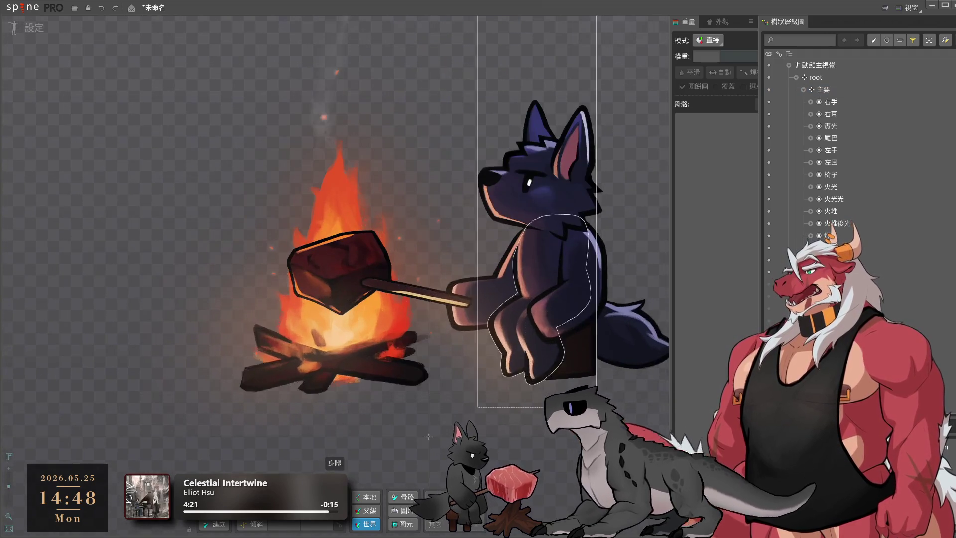
scroll(513, 405, down, 2)
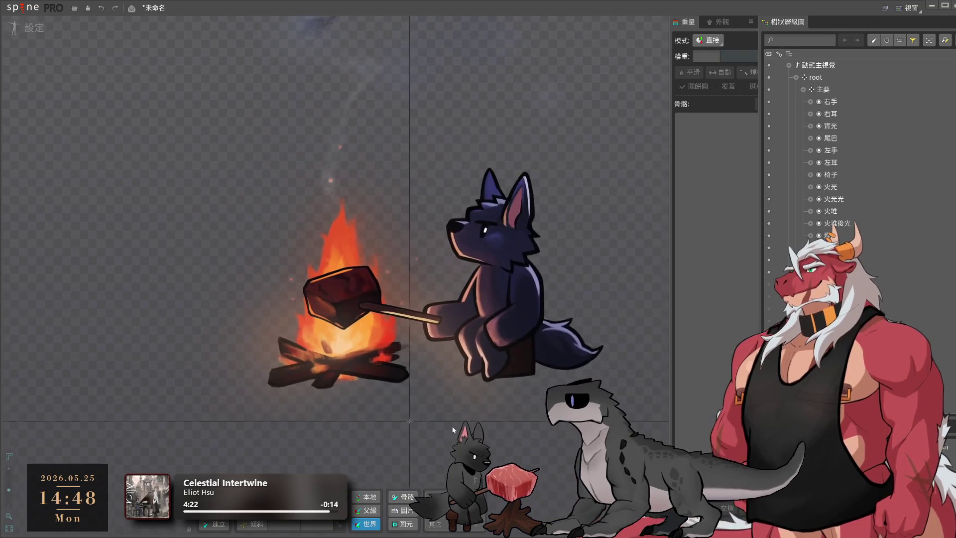
click(845, 82)
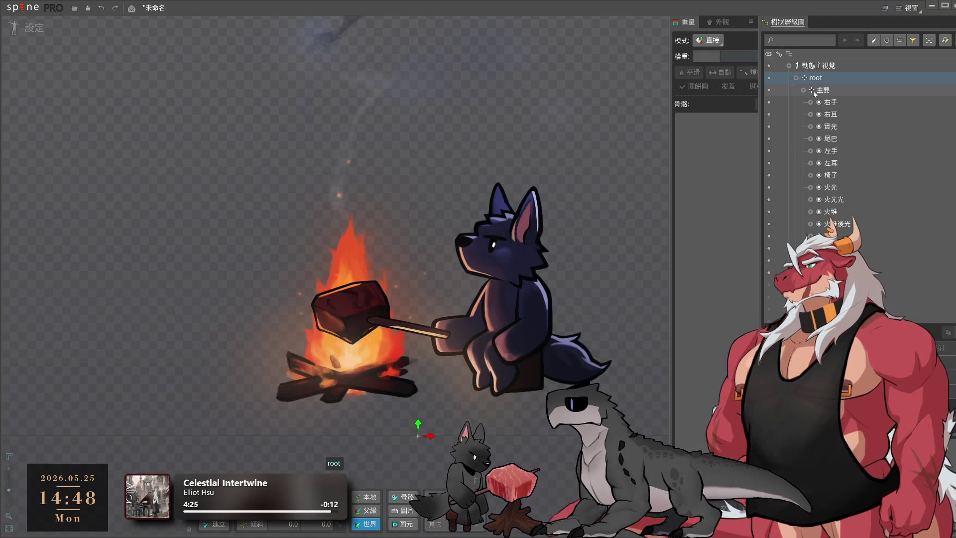
click(803, 89)
click(803, 89)
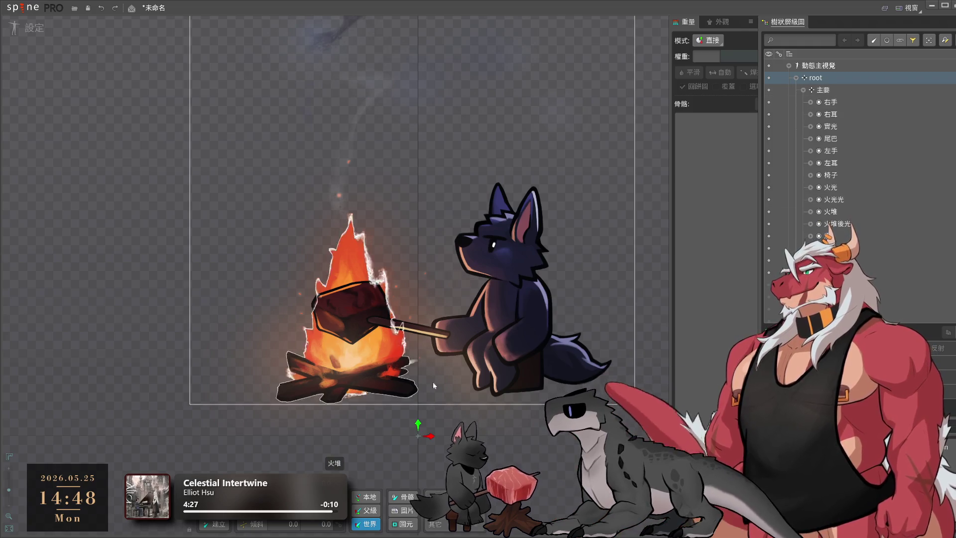
scroll(492, 410, up, 2)
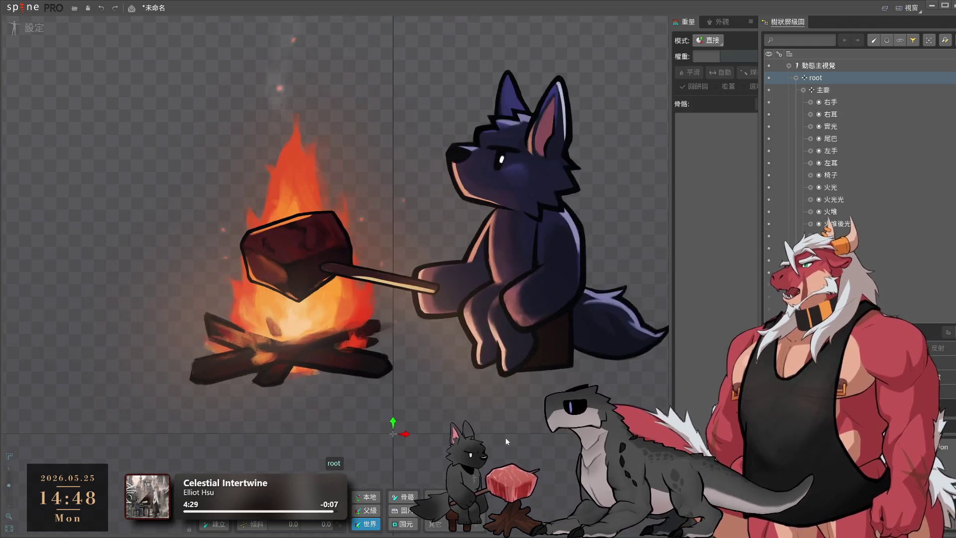
click(646, 362)
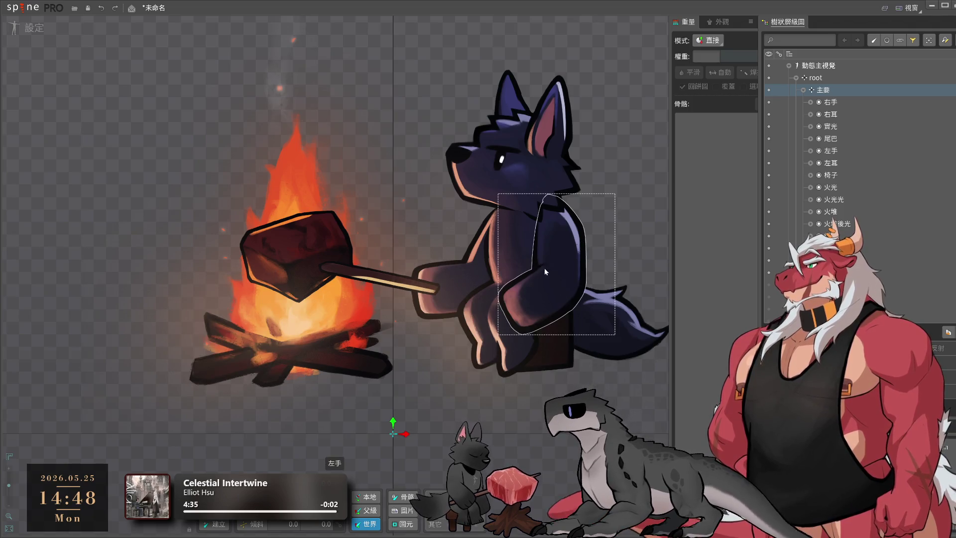
In the slot list, select every slot from 背景 to 頭, then return to the bone hierarchy
click(501, 245)
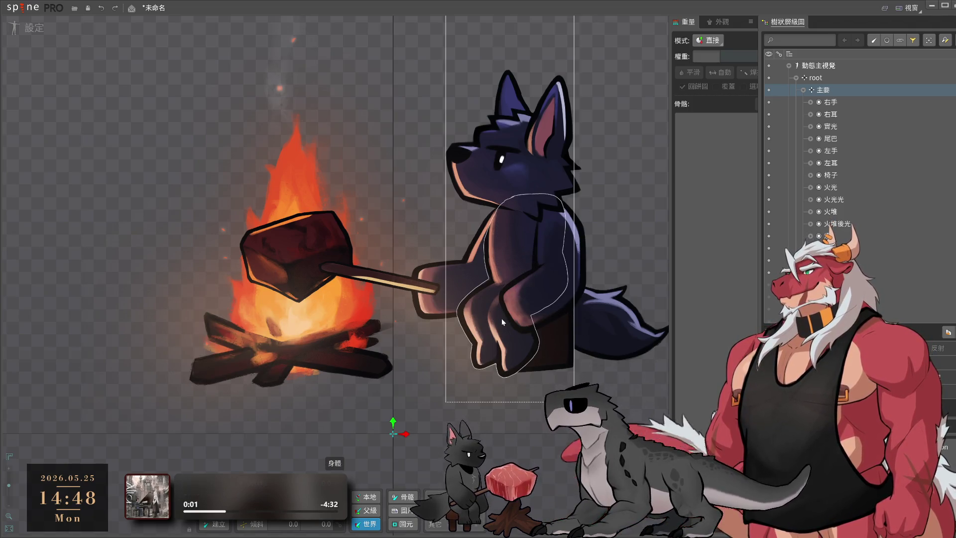
drag(625, 165, 599, 349)
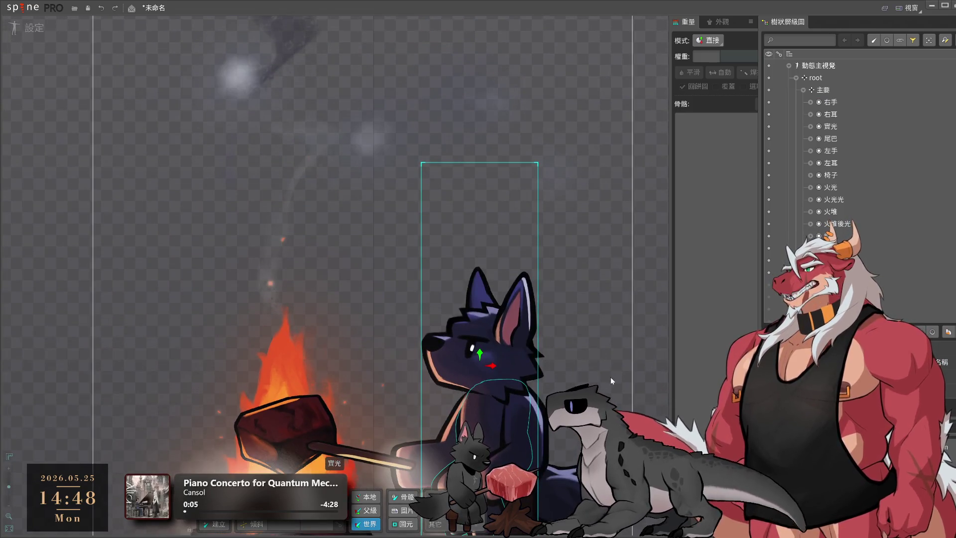
scroll(611, 378, down, 2)
drag(498, 414, 609, 322)
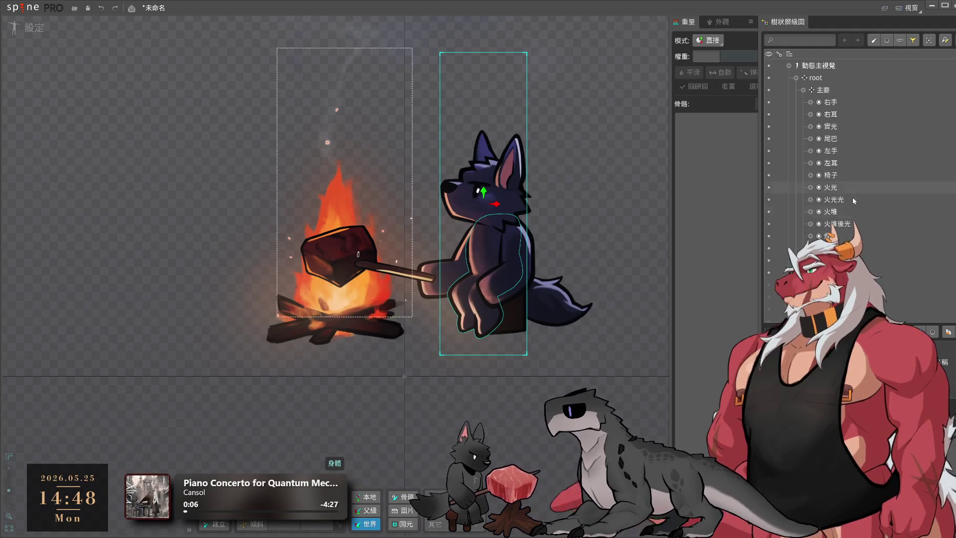
click(900, 40)
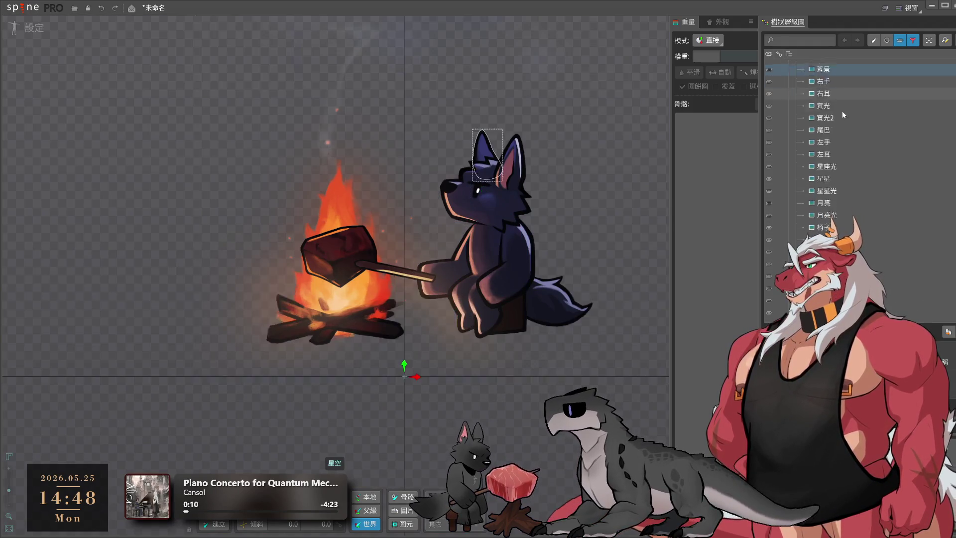
scroll(842, 115, down, 5)
shift+click(853, 188)
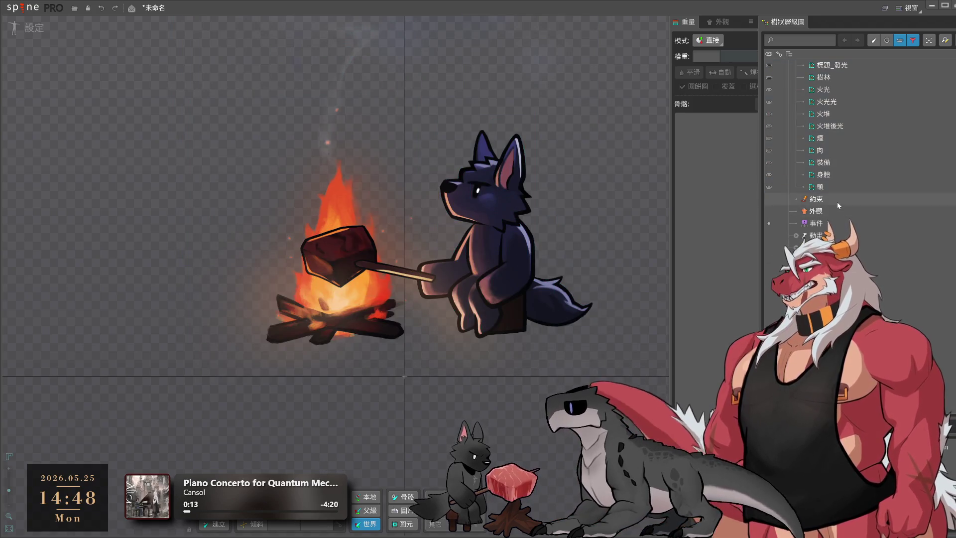
click(900, 40)
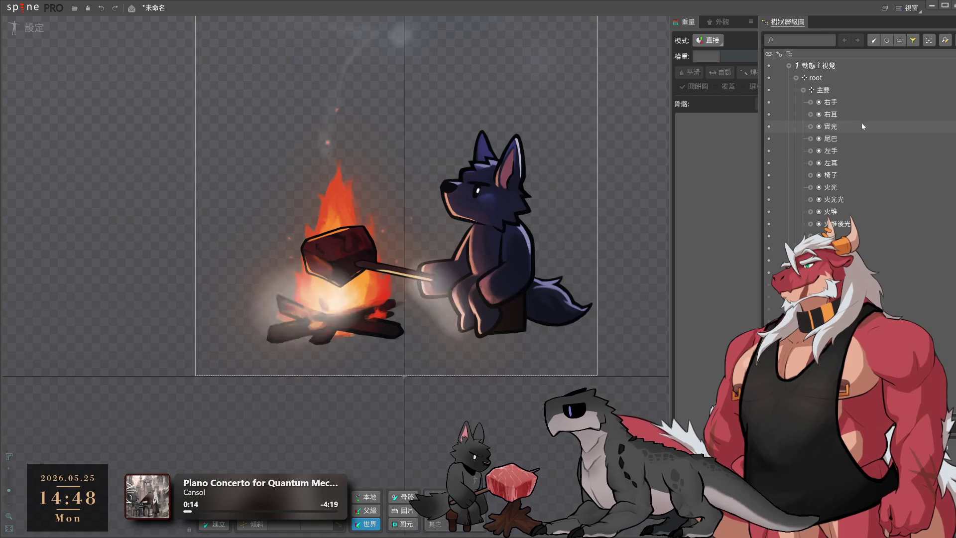
Inspect the wolf's 右手 bone, body and chair, and the 實光 glow bone
click(831, 102)
click(468, 351)
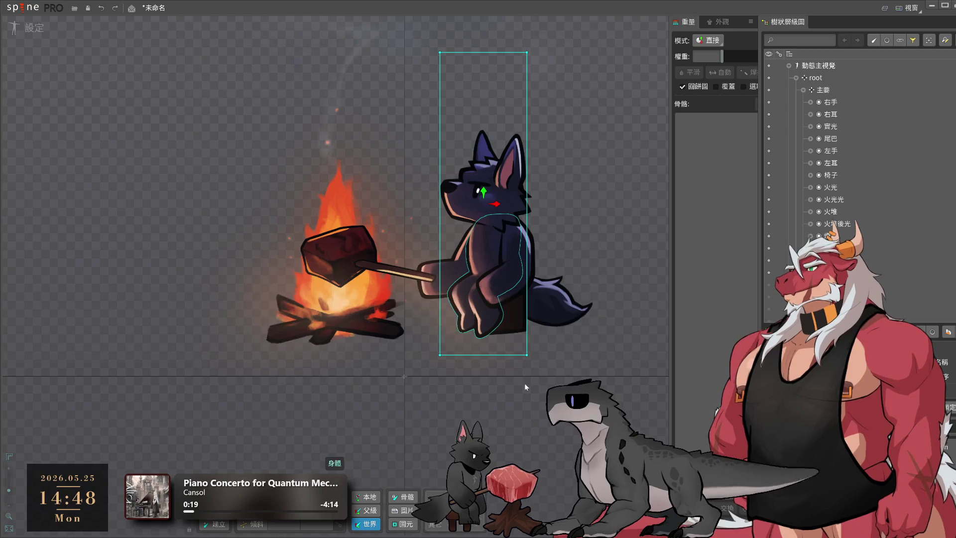
click(557, 308)
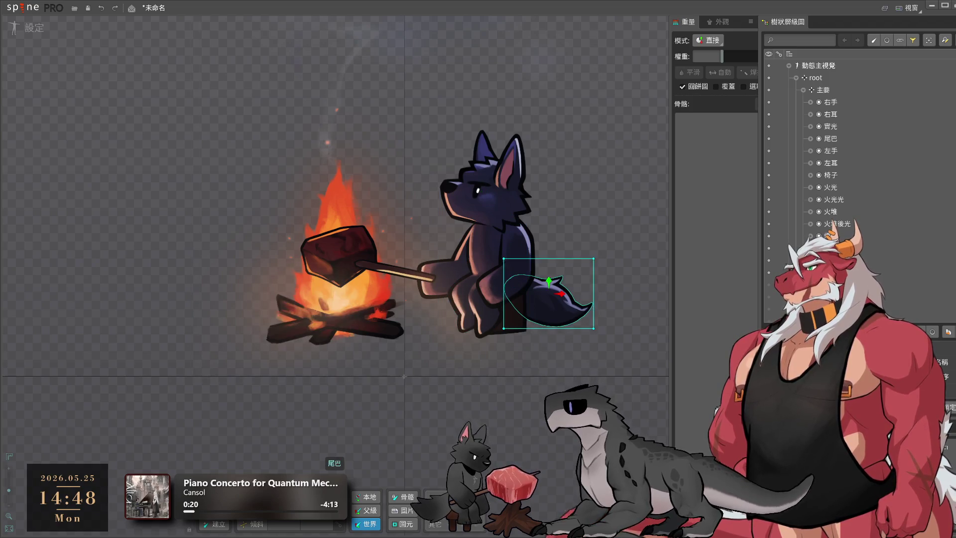
scroll(503, 308, up, 1)
scroll(504, 307, up, 3)
click(503, 307)
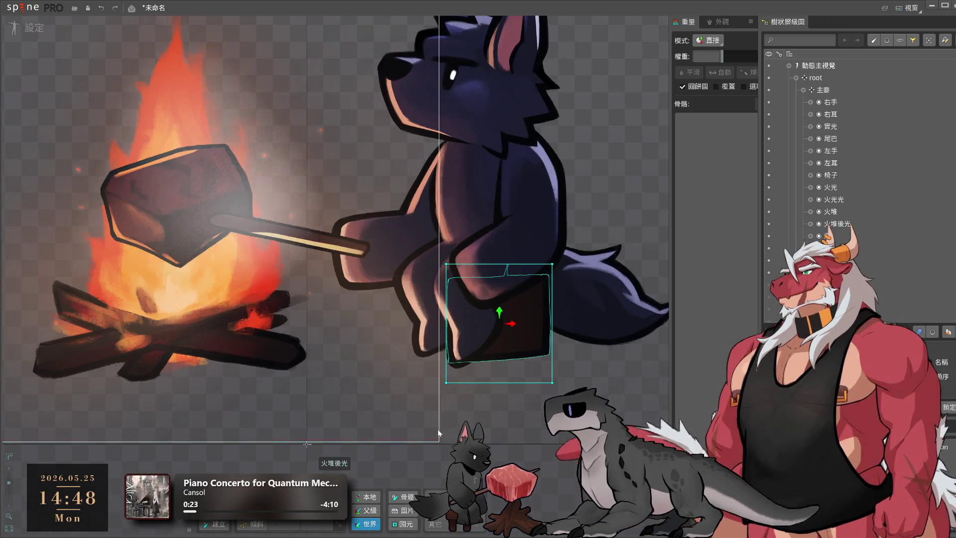
click(498, 438)
click(498, 440)
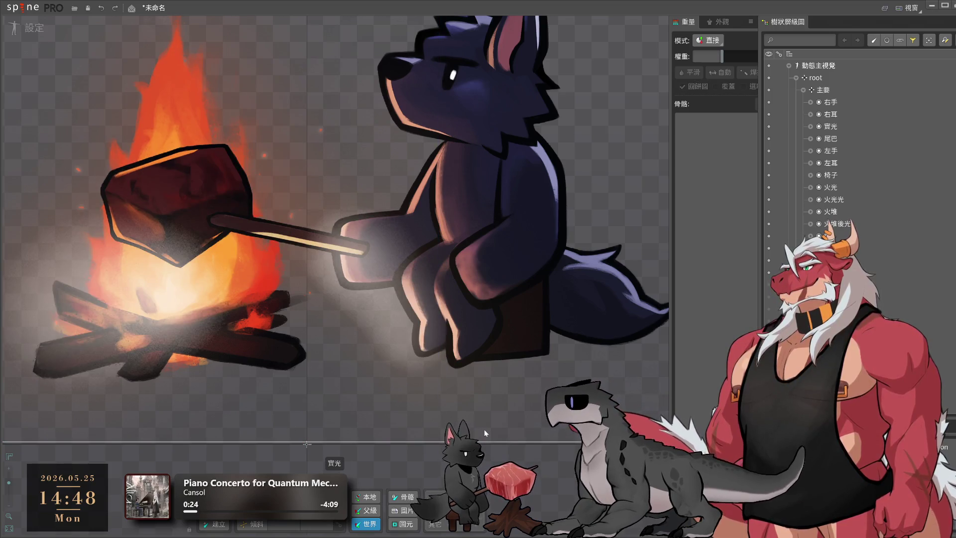
click(492, 448)
scroll(479, 399, down, 4)
scroll(405, 394, up, 2)
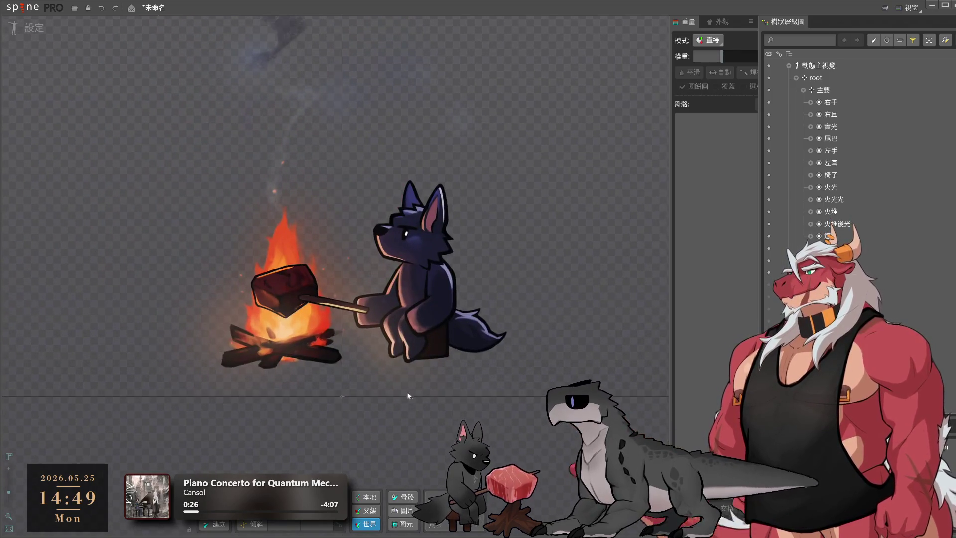
click(427, 386)
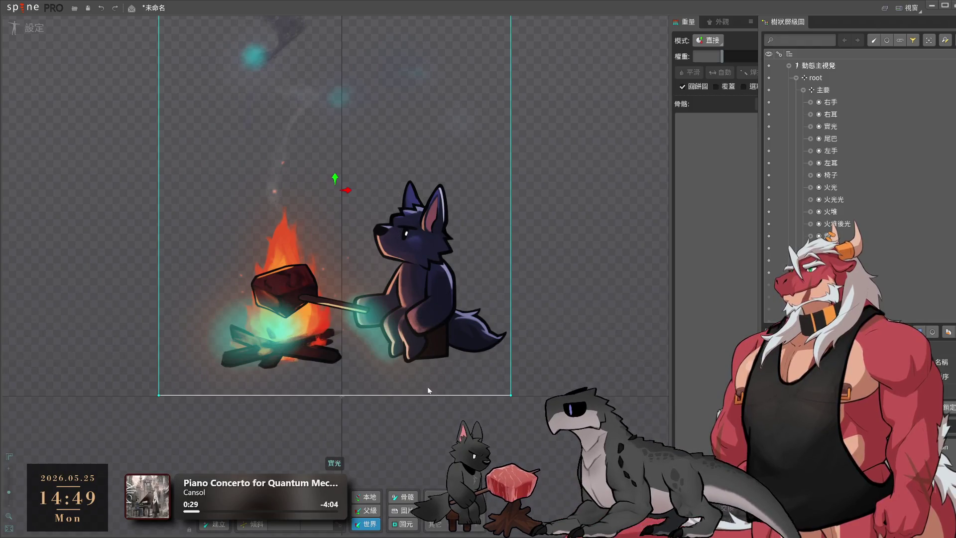
click(524, 315)
scroll(524, 315, down, 2)
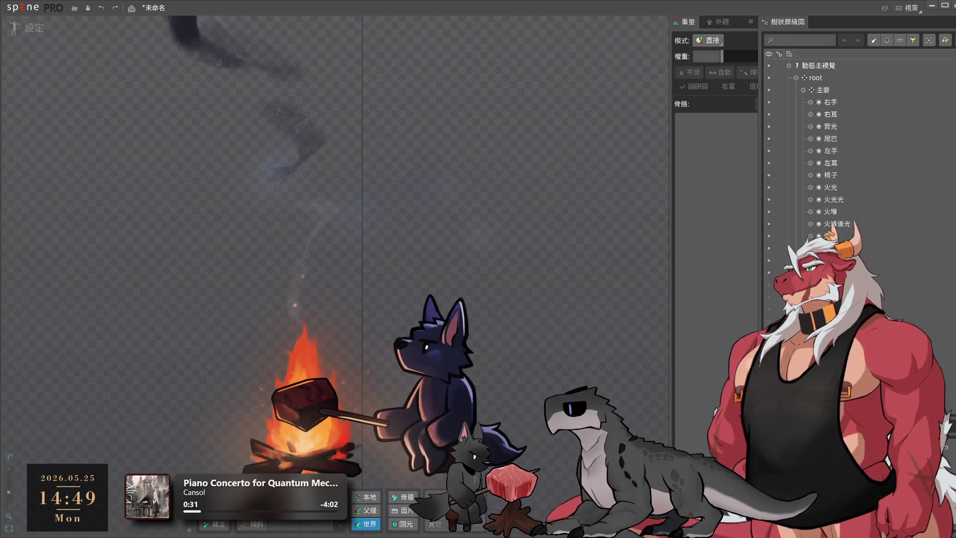
Box-select the wolf's parts, then from root drop the first new bone on its body
drag(501, 399, 586, 364)
scroll(586, 364, up, 4)
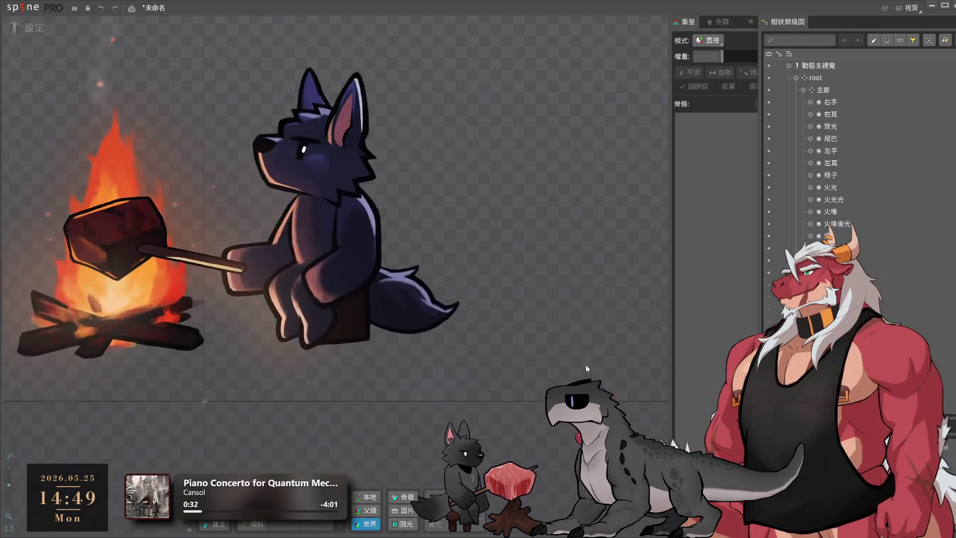
scroll(475, 322, down, 2)
mouse_move(405, 277)
mouse_down()
mouse_move(544, 395)
mouse_move(548, 446)
mouse_up()
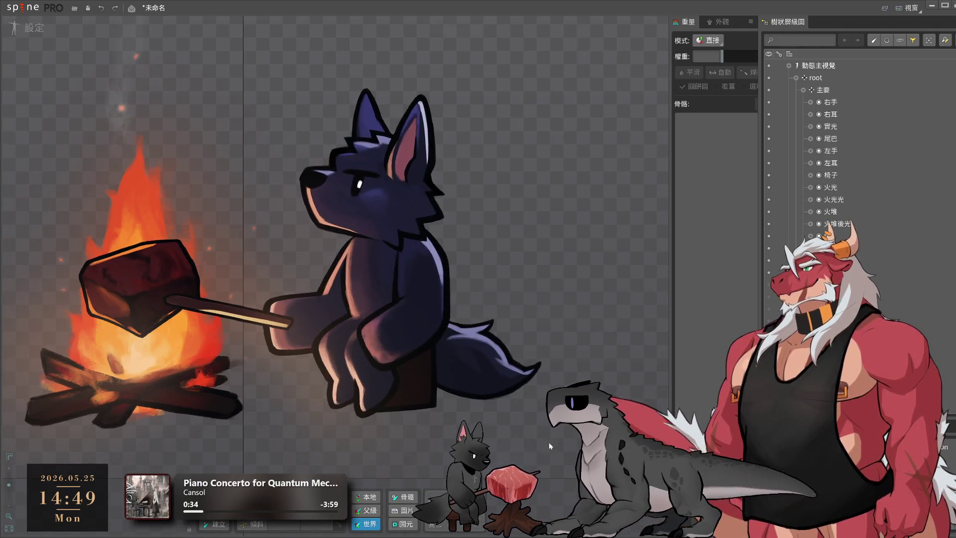
click(524, 446)
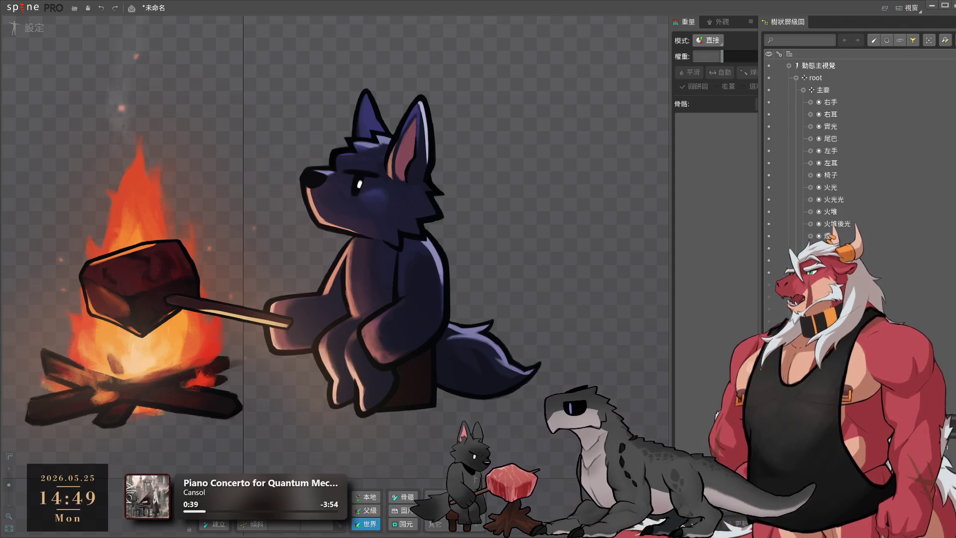
drag(573, 405, 668, 411)
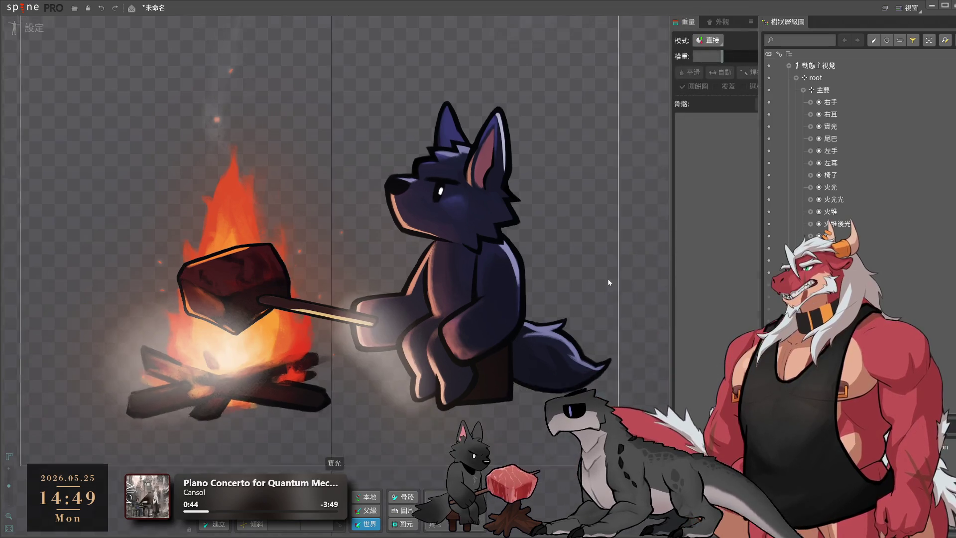
click(822, 91)
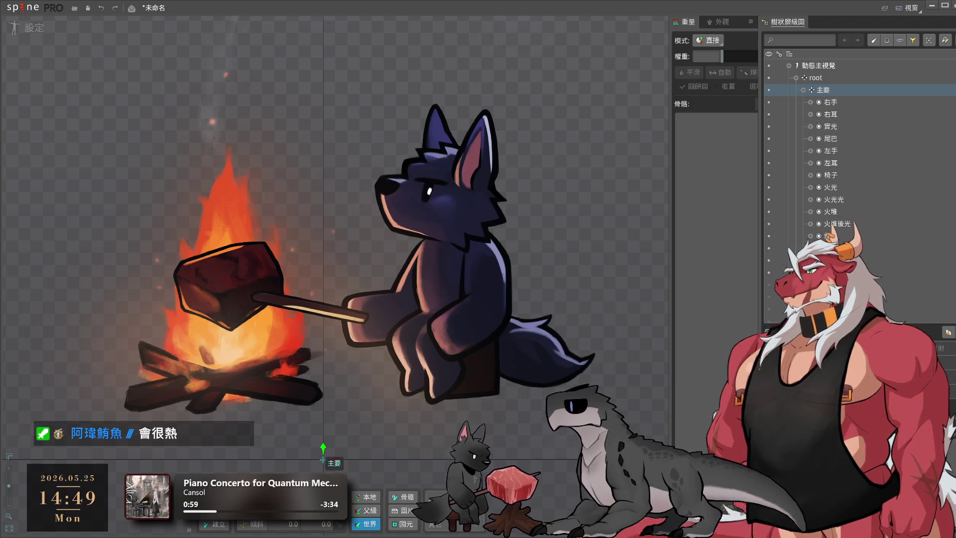
click(839, 78)
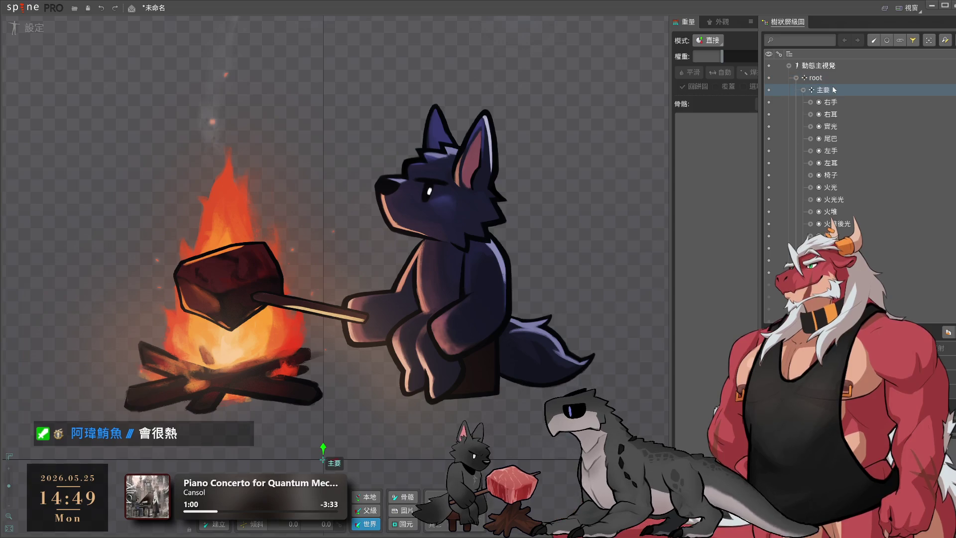
scroll(566, 240, up, 1)
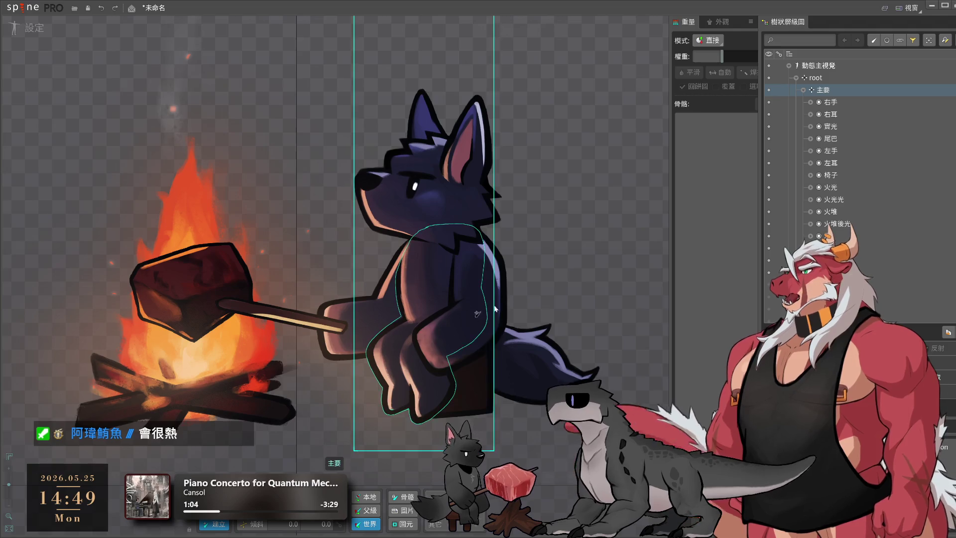
drag(517, 309, 632, 319)
scroll(581, 347, up, 2)
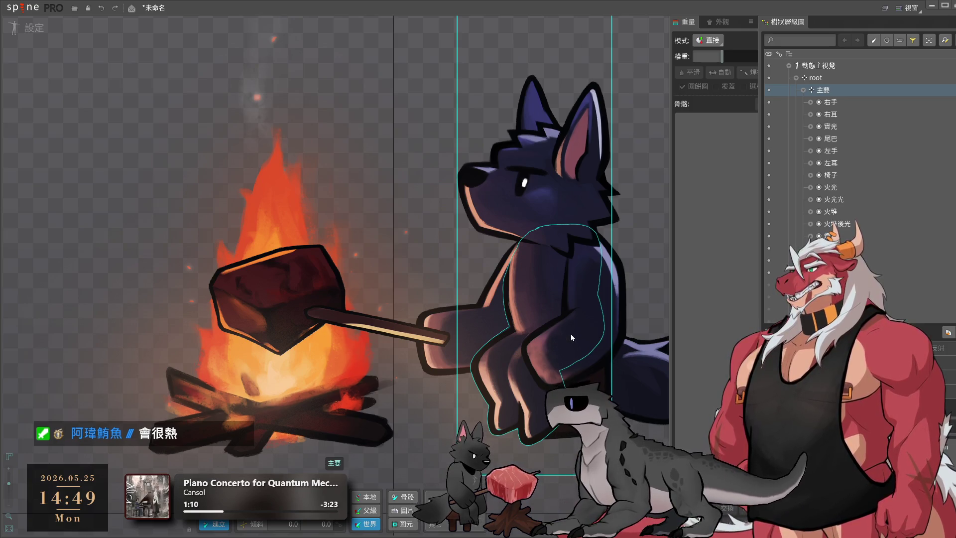
click(571, 334)
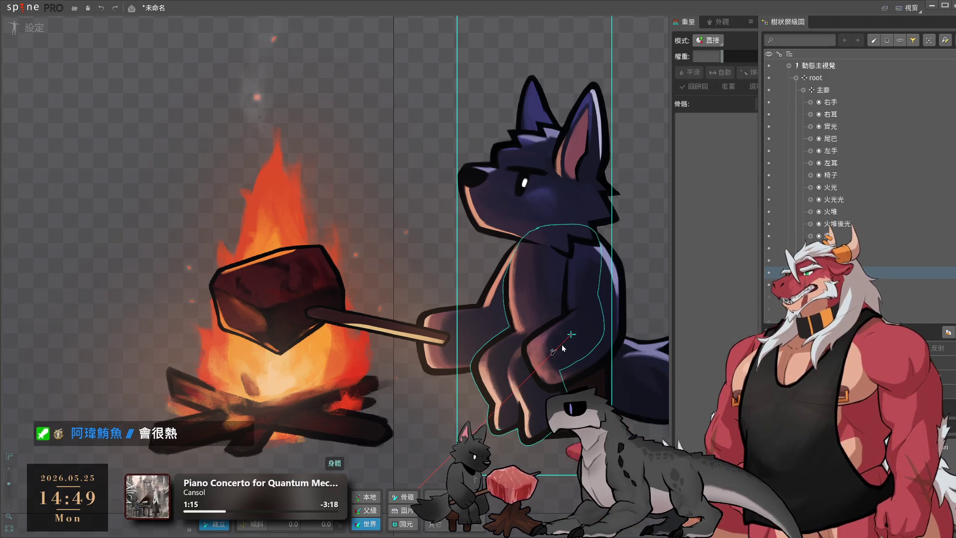
Extend the bone chain toward the leg and up through the torso onto the wolf's head
click(509, 370)
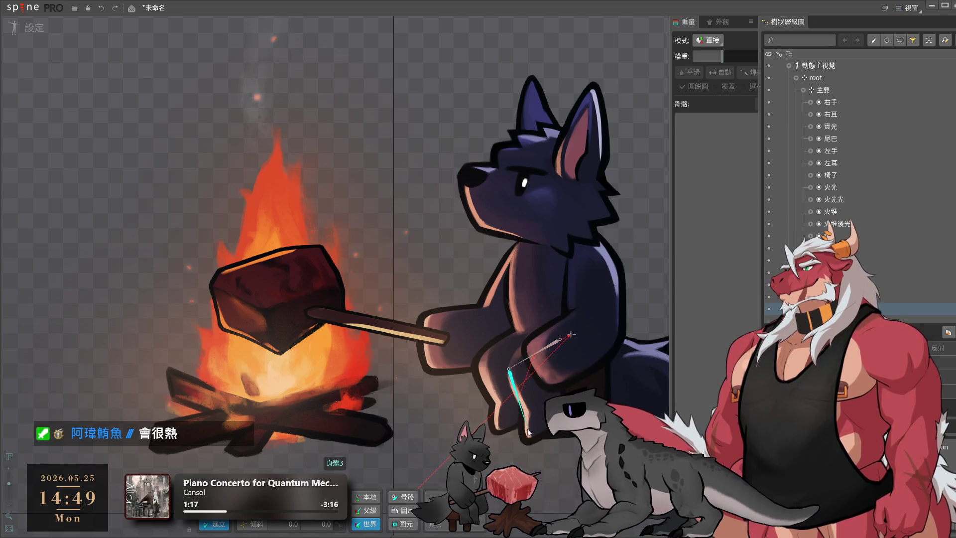
drag(526, 429, 527, 426)
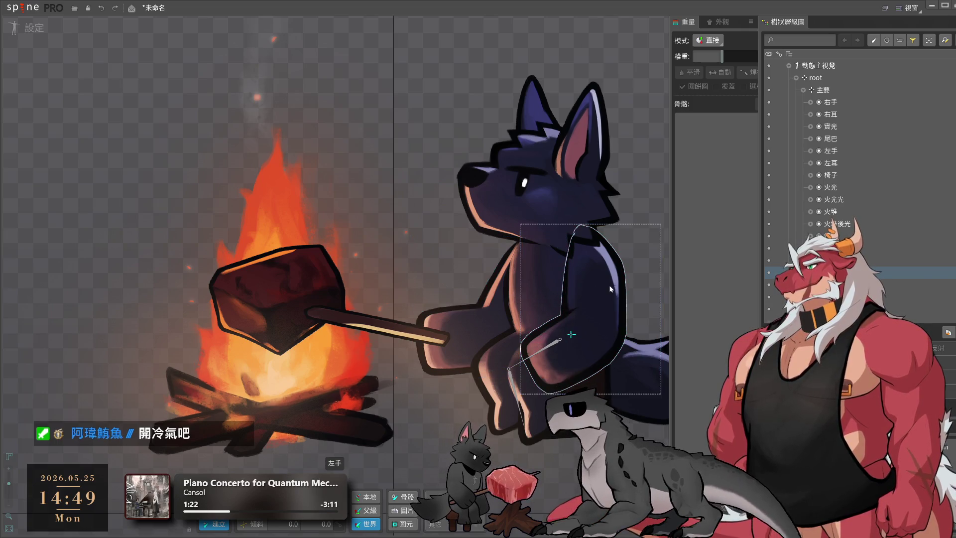
drag(569, 331, 552, 240)
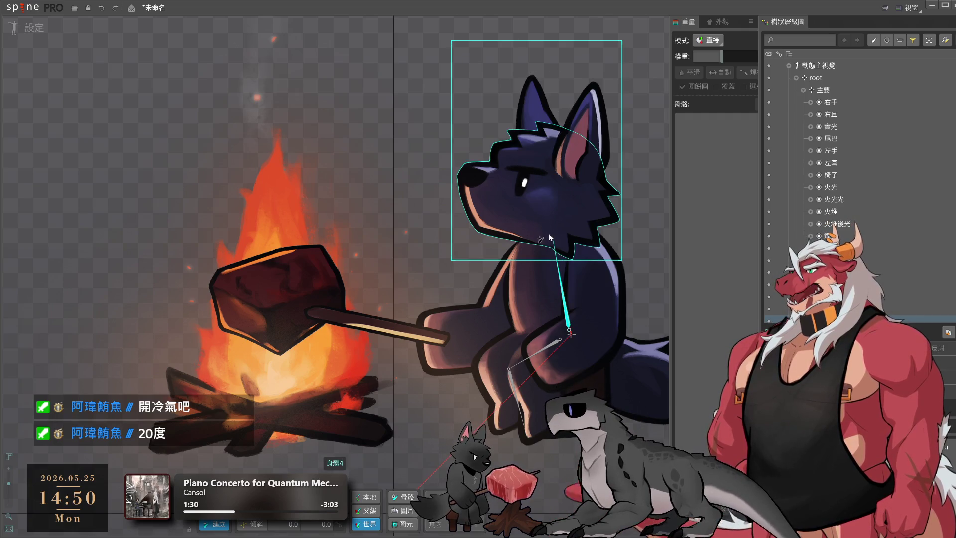
mouse_move(549, 233)
mouse_down()
mouse_move(556, 138)
mouse_move(589, 114)
mouse_up()
click(553, 198)
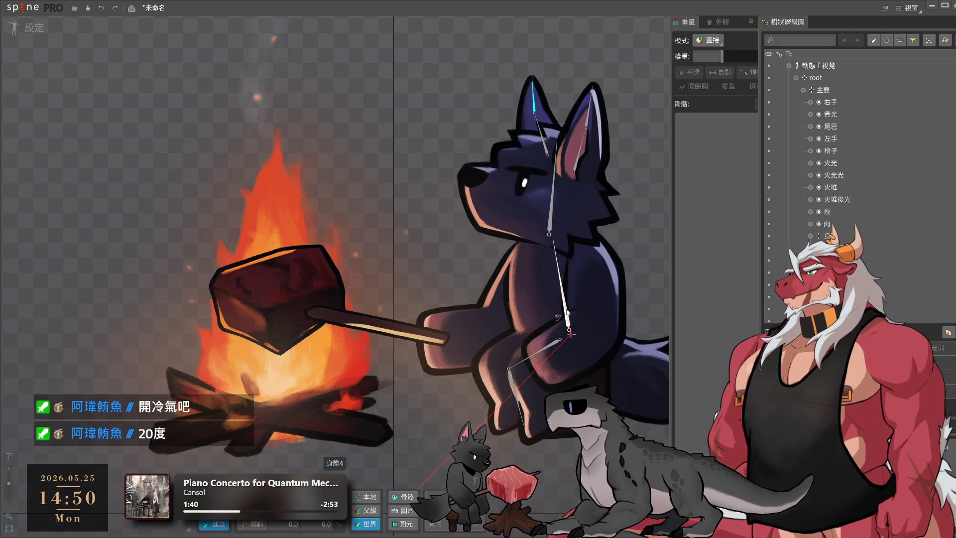
Draw arm bones from the chest down to the roasting stick, ending with 右手2
mouse_move(595, 247)
mouse_down()
mouse_move(605, 315)
mouse_move(576, 352)
mouse_up()
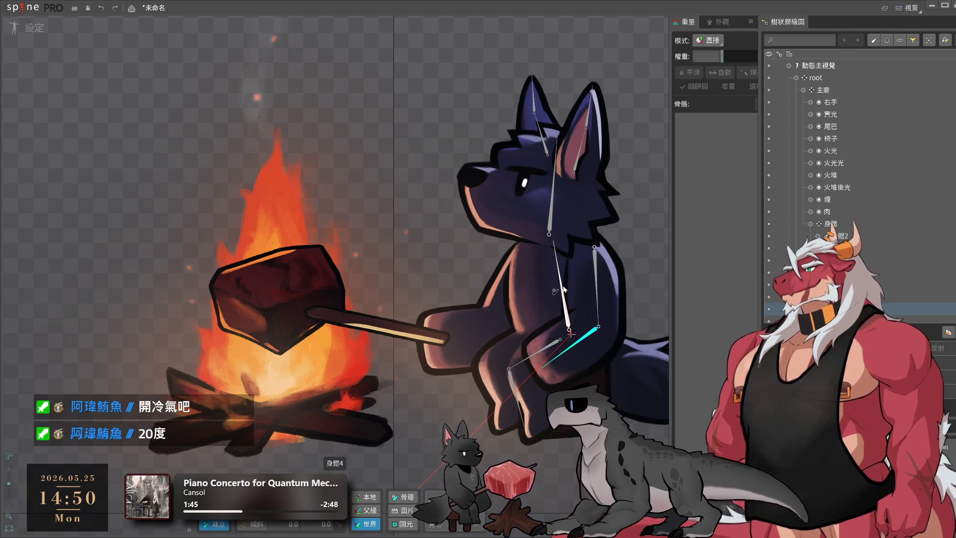
mouse_move(535, 250)
mouse_down()
mouse_move(508, 326)
mouse_move(436, 344)
mouse_up()
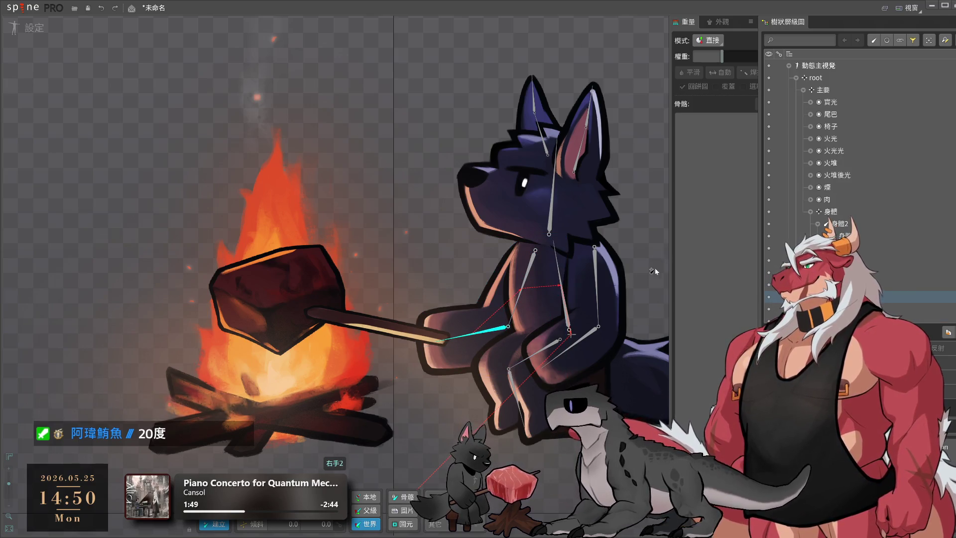
scroll(636, 354, down, 1)
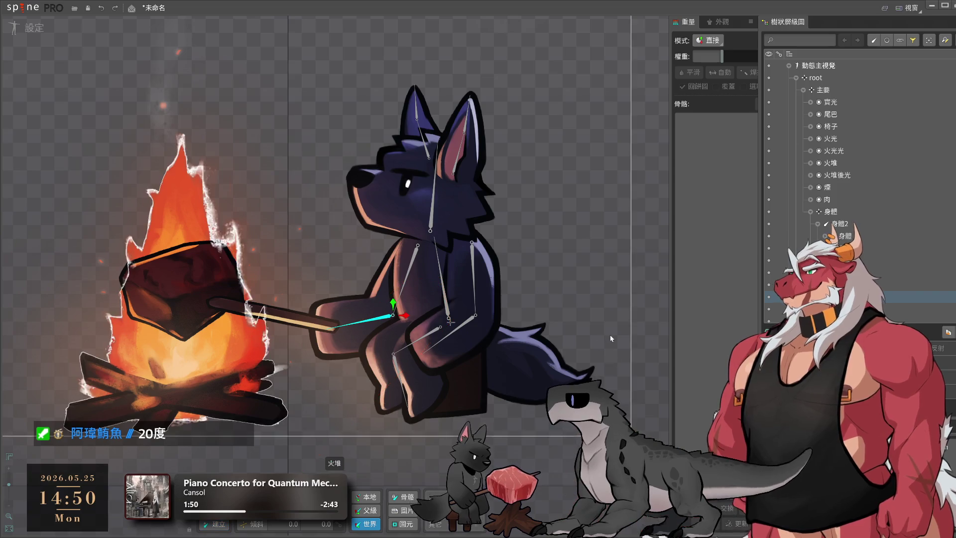
Draw a 尾巴 bone chain from the wolf's 身體 bone out along its tail
key(v)
click(450, 325)
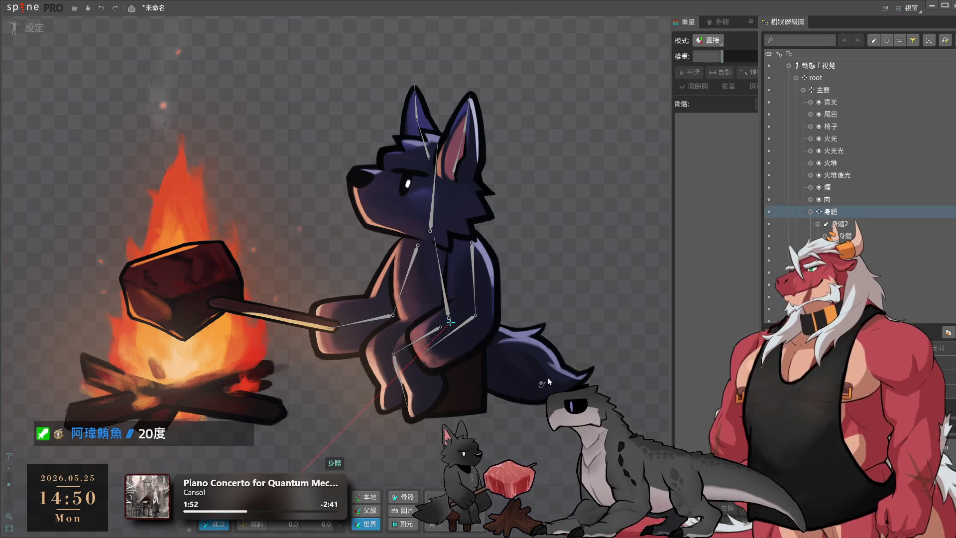
mouse_move(461, 336)
mouse_down()
mouse_move(506, 366)
mouse_move(551, 379)
mouse_move(599, 376)
mouse_up()
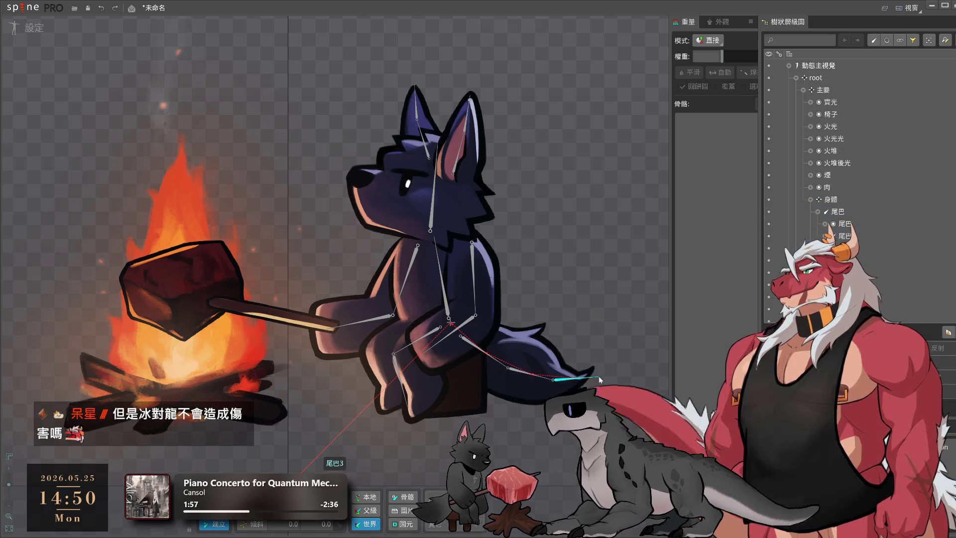
click(647, 342)
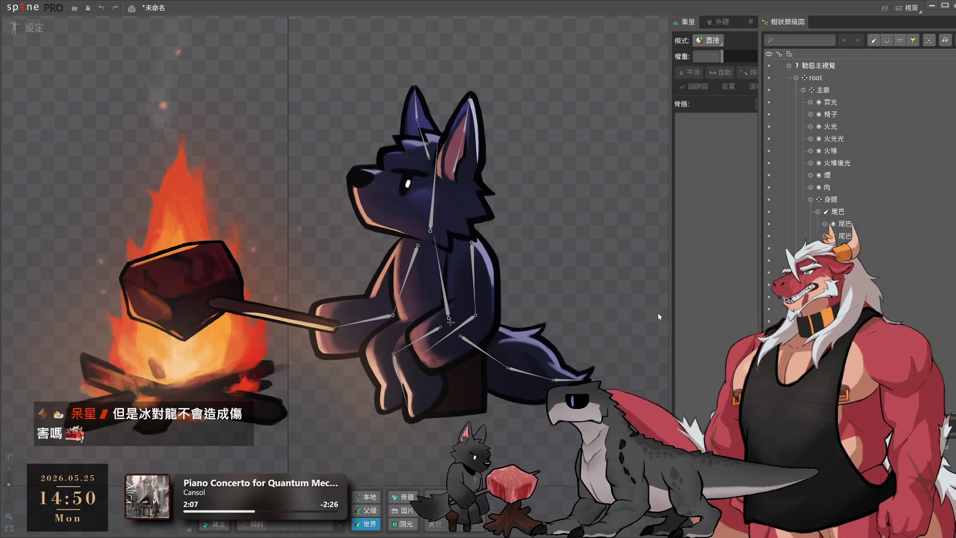
Inspect the campfire's meat bone and smoke, and collapse the body bone's children in the tree
drag(242, 354, 423, 399)
scroll(424, 398, down, 1)
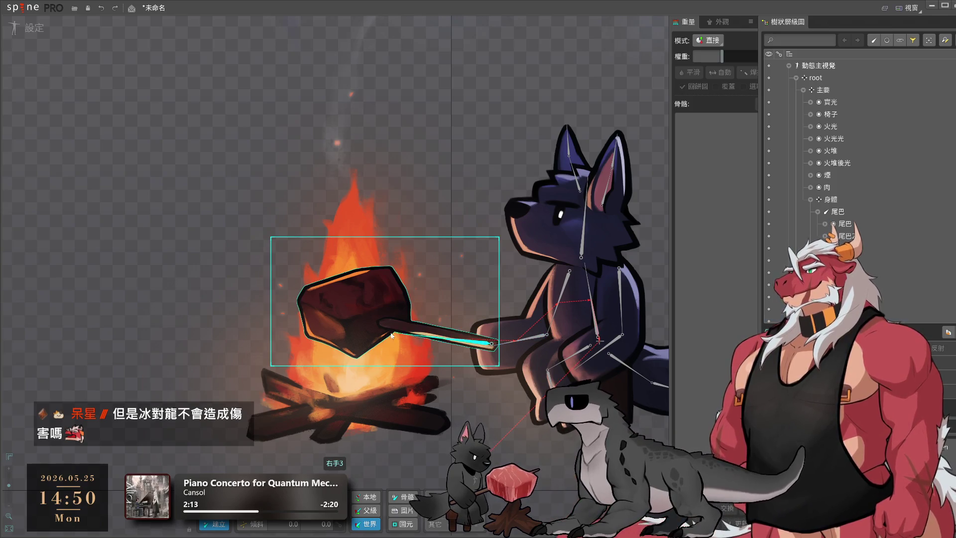
click(343, 312)
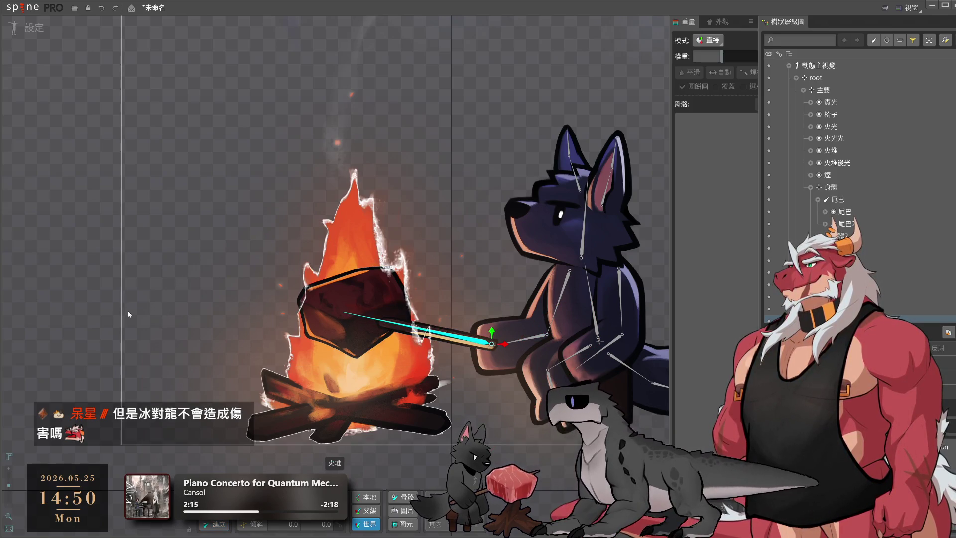
scroll(234, 328, down, 4)
drag(497, 333, 512, 453)
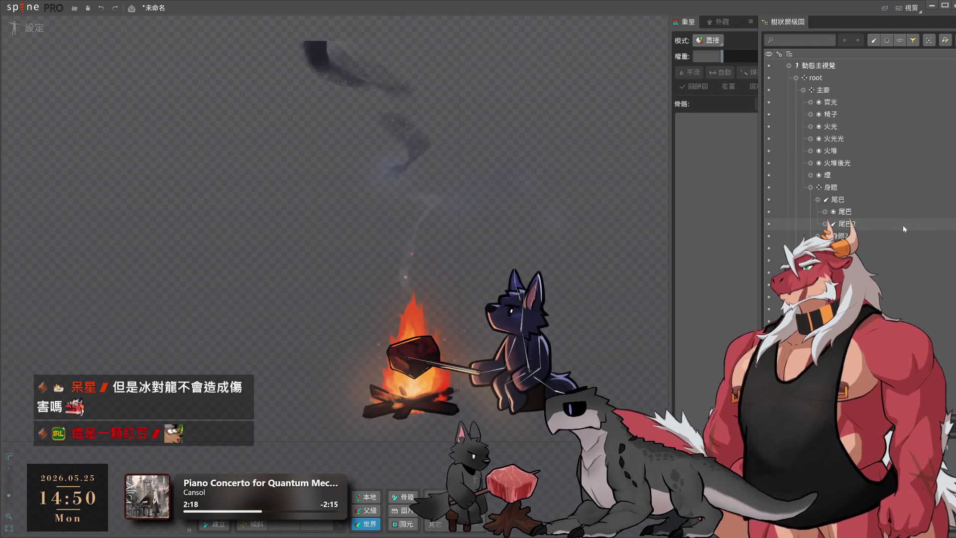
click(811, 187)
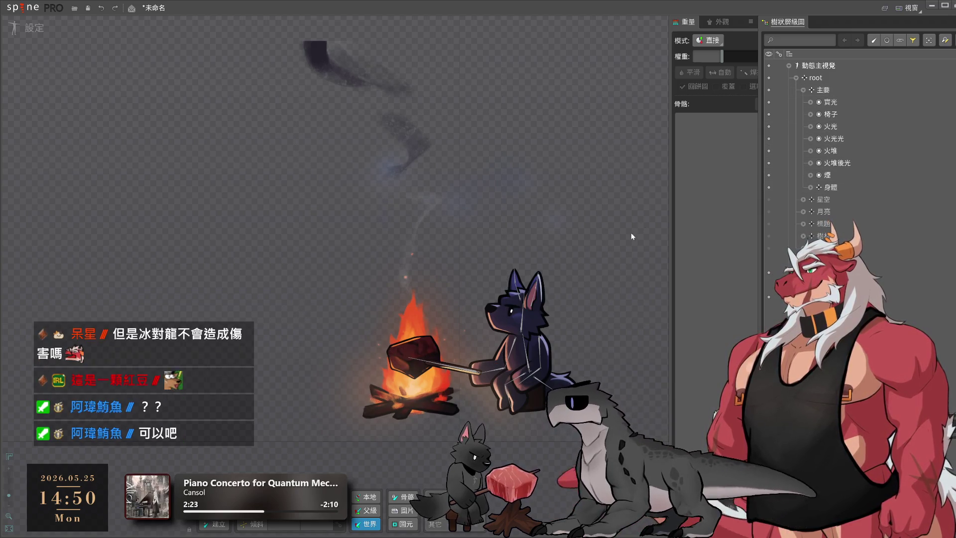
scroll(590, 262, up, 4)
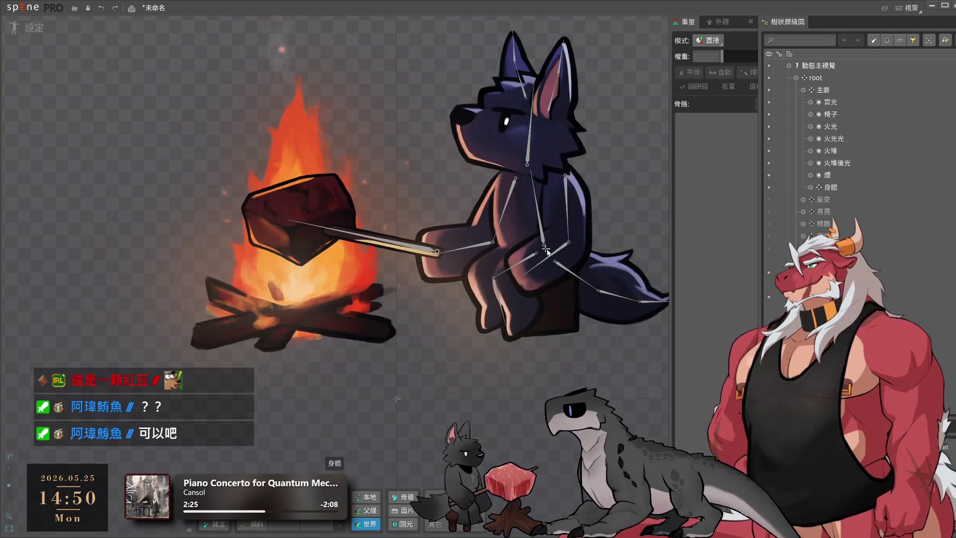
Undo an accidental move of the whole wolf rig and reframe the view over the wolf
click(544, 247)
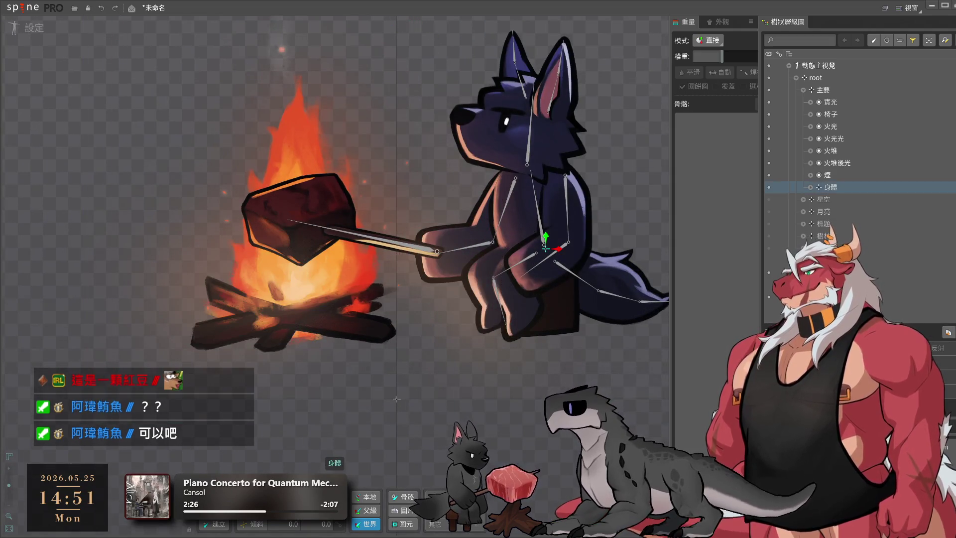
drag(543, 247, 604, 272)
key(ctrl+z)
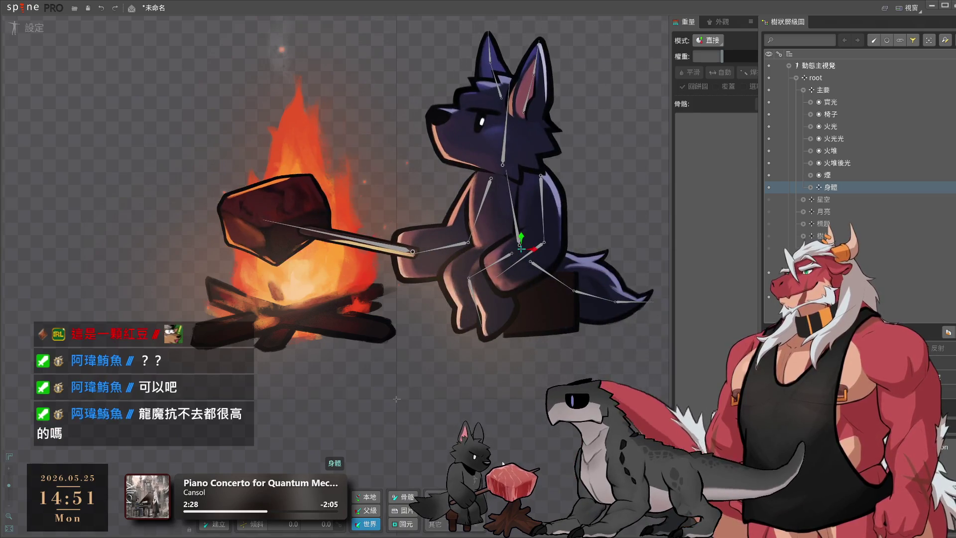
drag(540, 309, 546, 393)
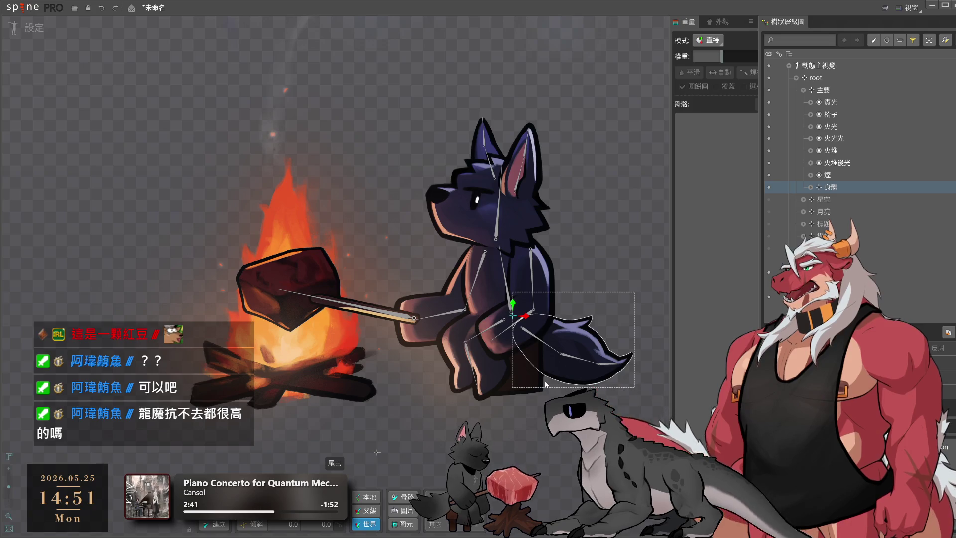
drag(546, 384, 582, 359)
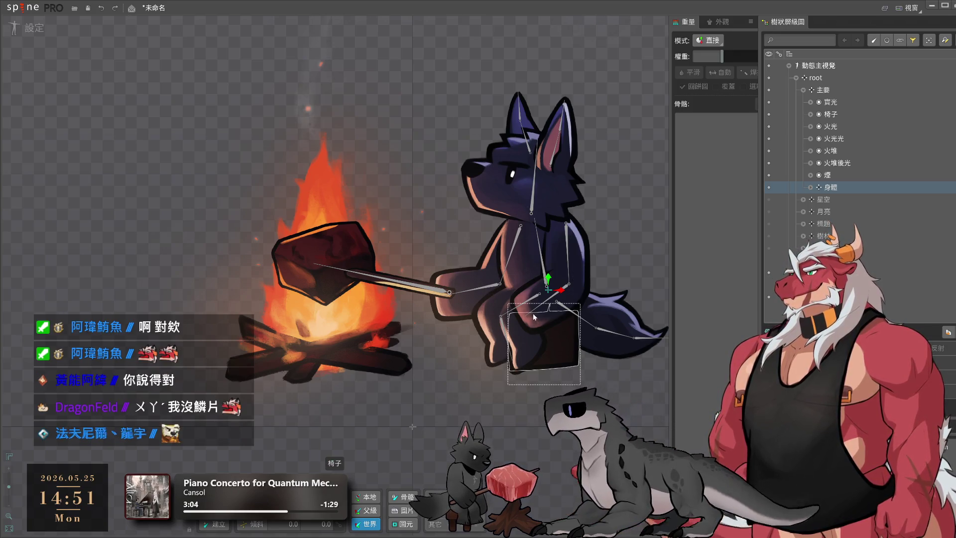
drag(528, 279, 527, 308)
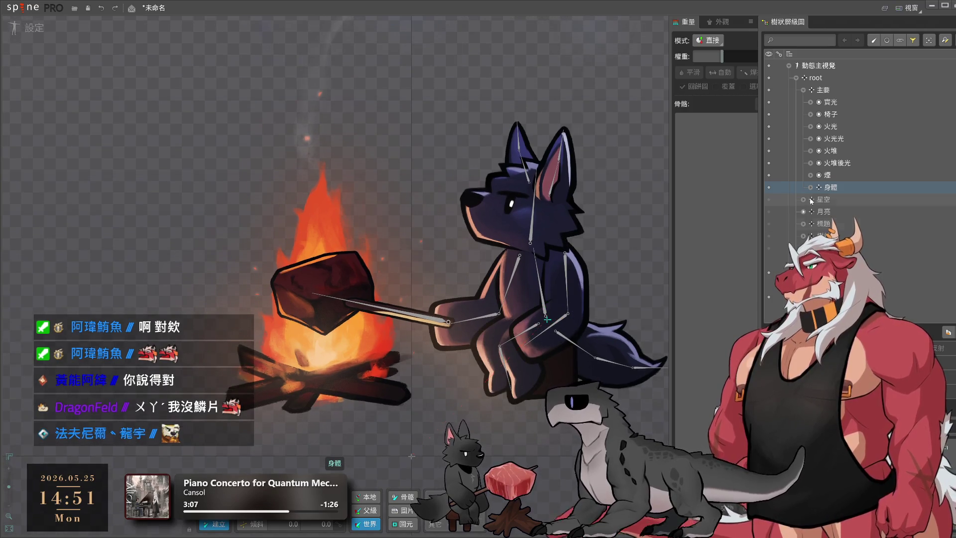
Create a 椅子 bone under 主要 holding the chair slot and check it in the tree
click(826, 91)
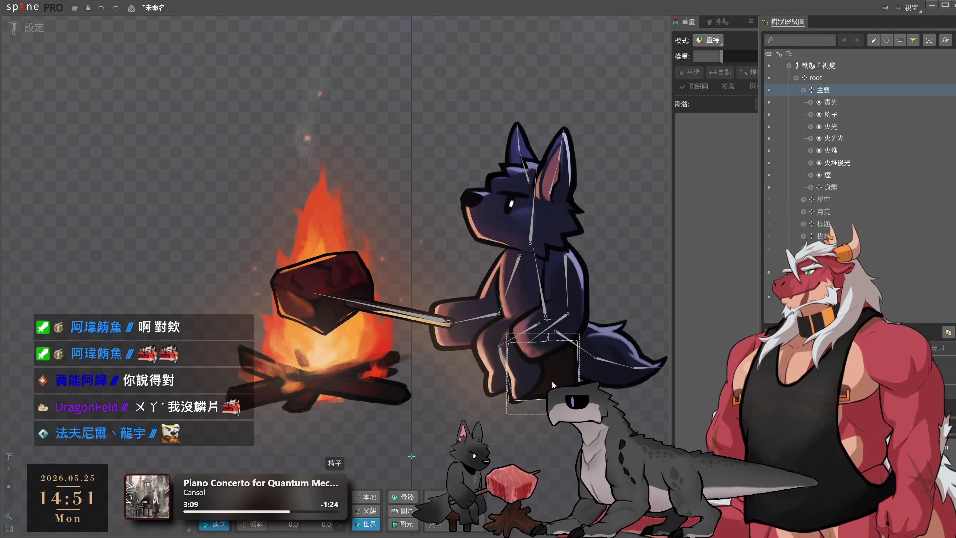
drag(546, 379, 547, 349)
click(561, 450)
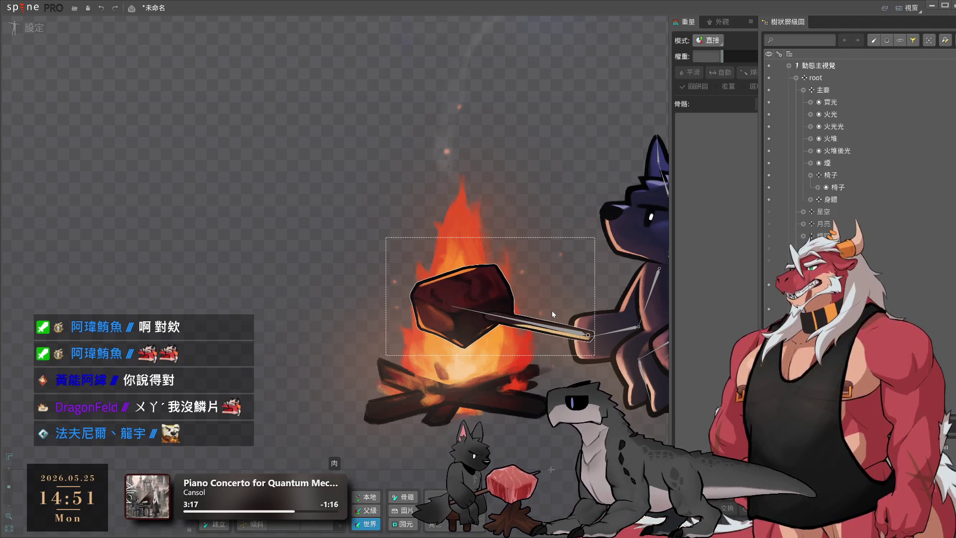
scroll(566, 304, down, 1)
scroll(565, 304, down, 3)
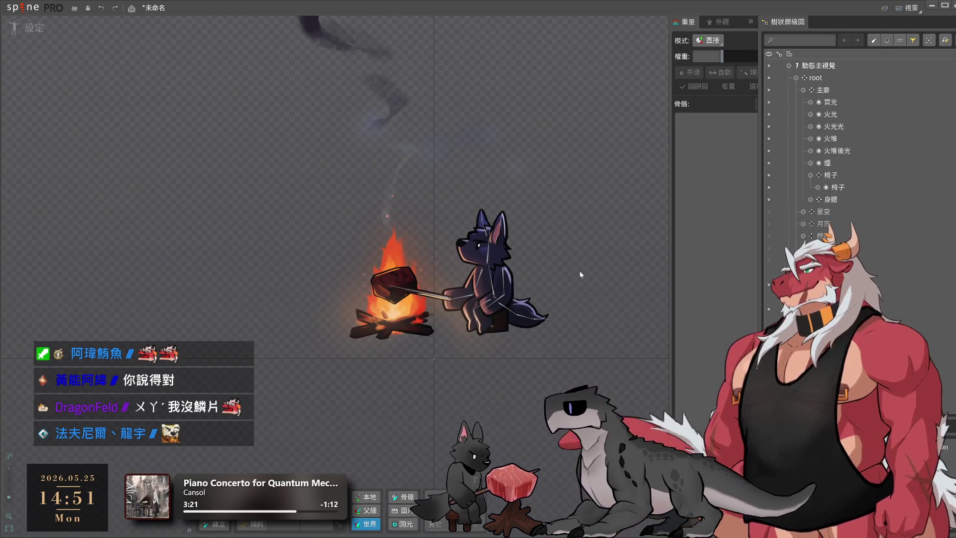
scroll(597, 327, up, 1)
scroll(459, 387, up, 3)
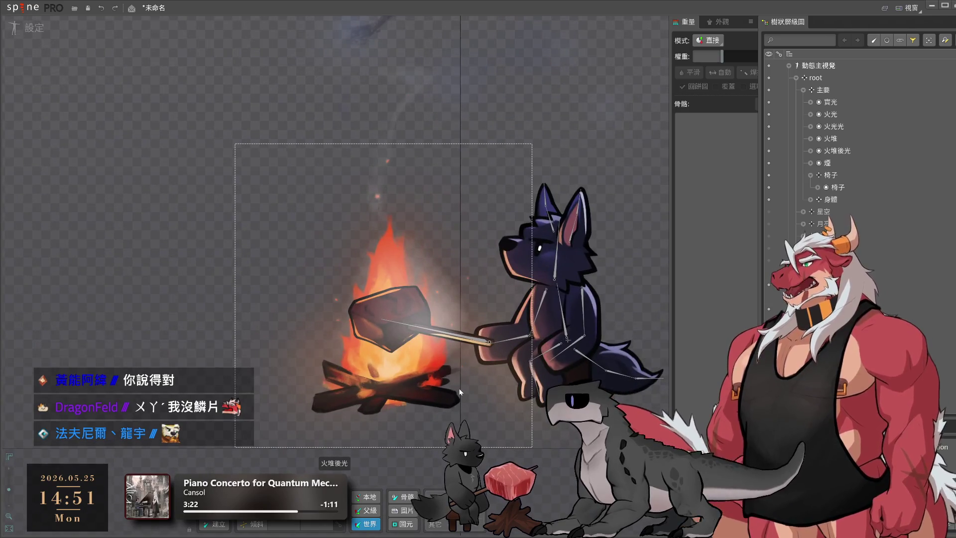
click(809, 175)
click(810, 176)
Create a 火堆 bone under 主要 holding the campfire's 火堆 slot
click(811, 163)
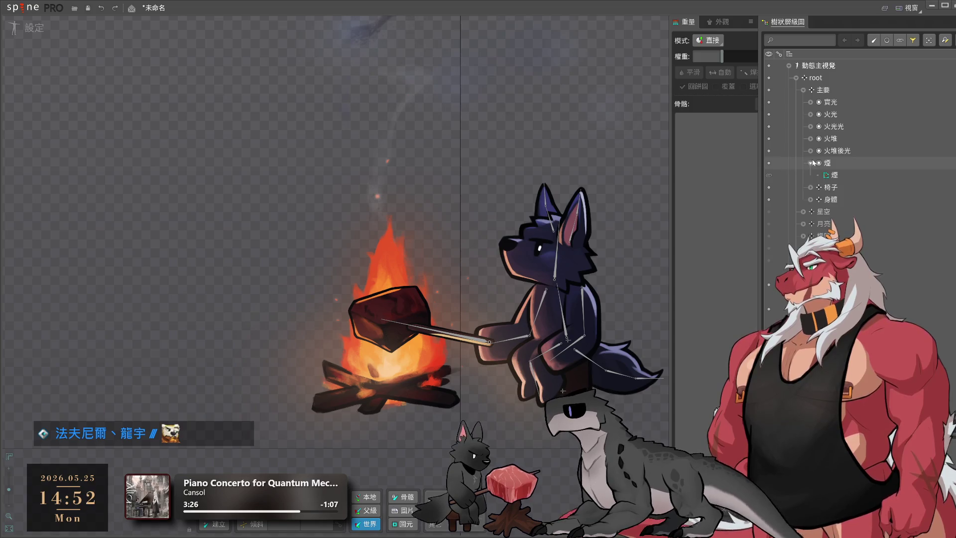
click(847, 151)
click(823, 89)
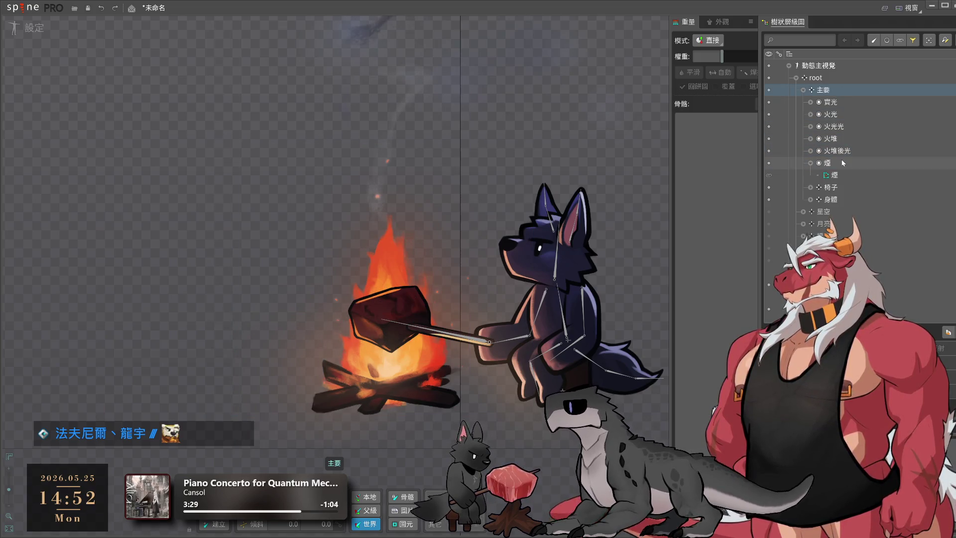
click(838, 139)
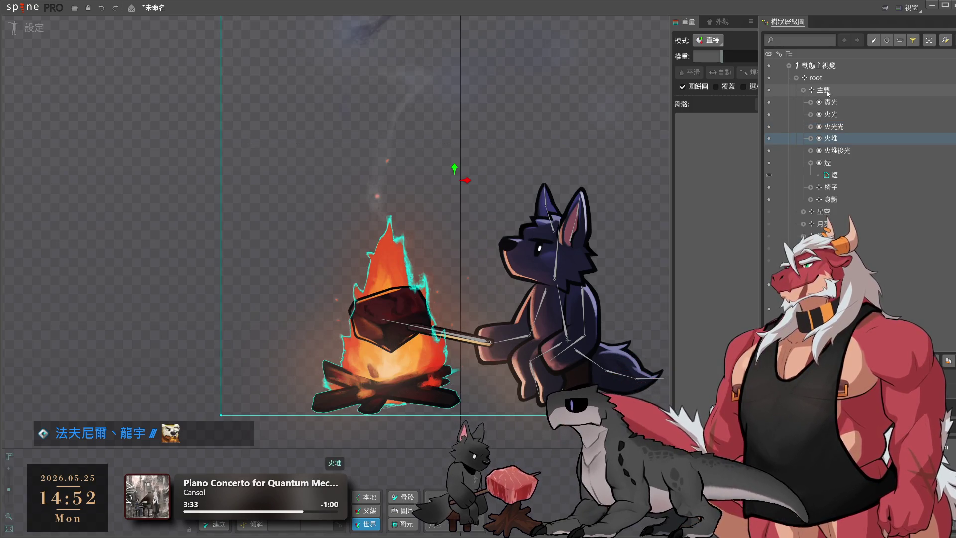
click(784, 89)
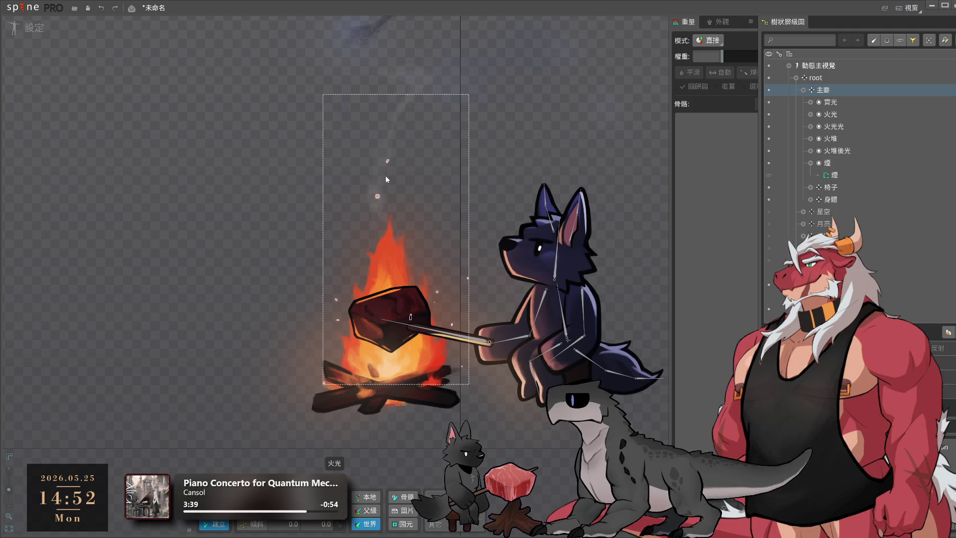
click(389, 396)
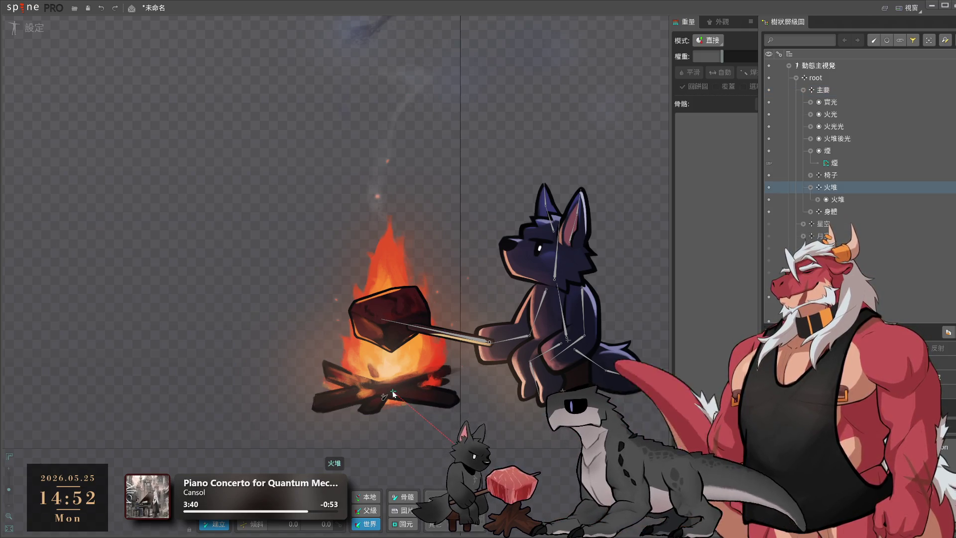
Chain bones 火堆6 and 火堆7 up through the flames from the campfire base, then deselect
scroll(486, 359, up, 3)
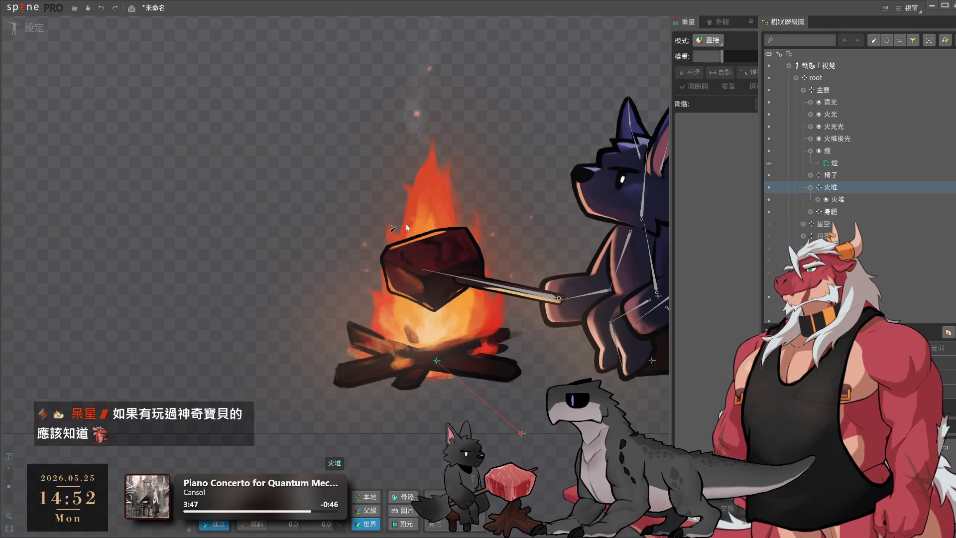
drag(449, 226, 506, 279)
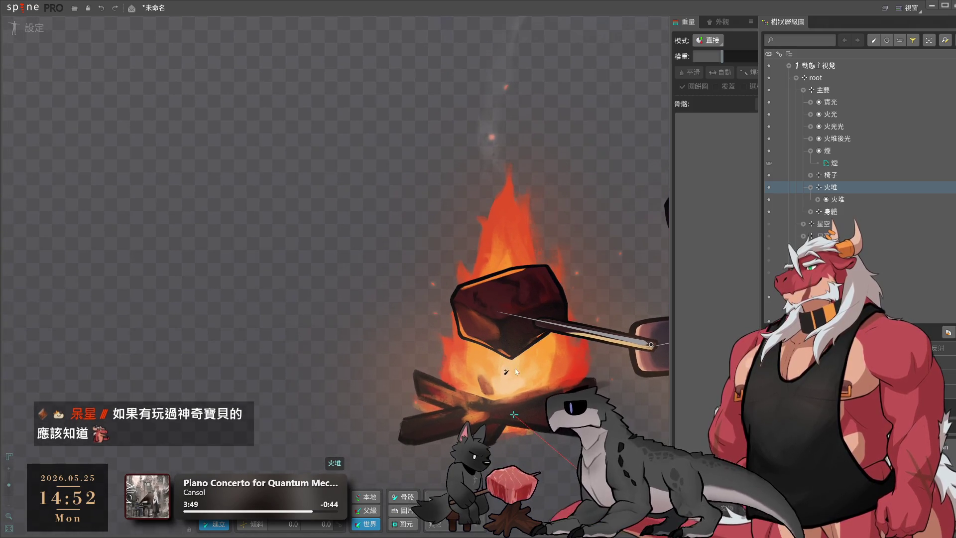
drag(510, 397, 512, 362)
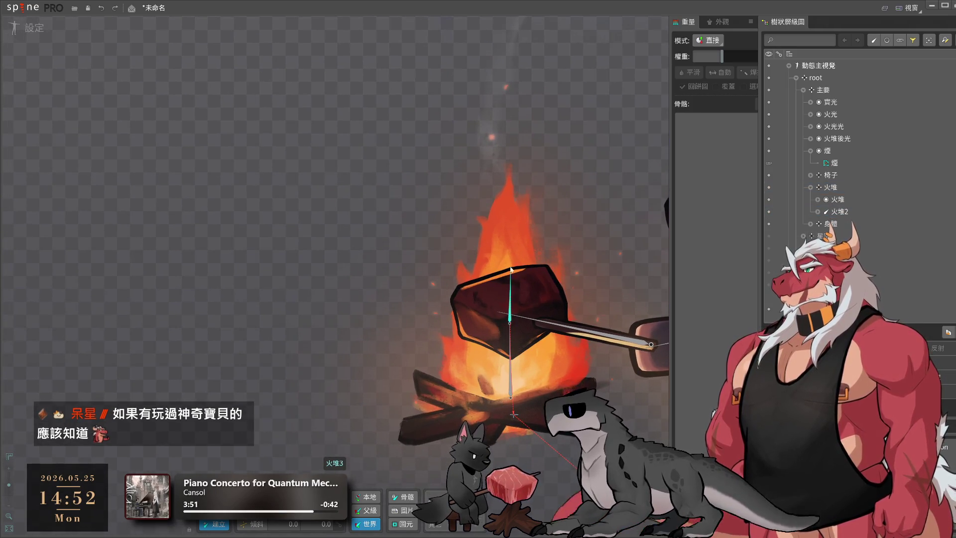
mouse_move(510, 269)
mouse_down()
mouse_move(512, 197)
mouse_move(510, 205)
mouse_up()
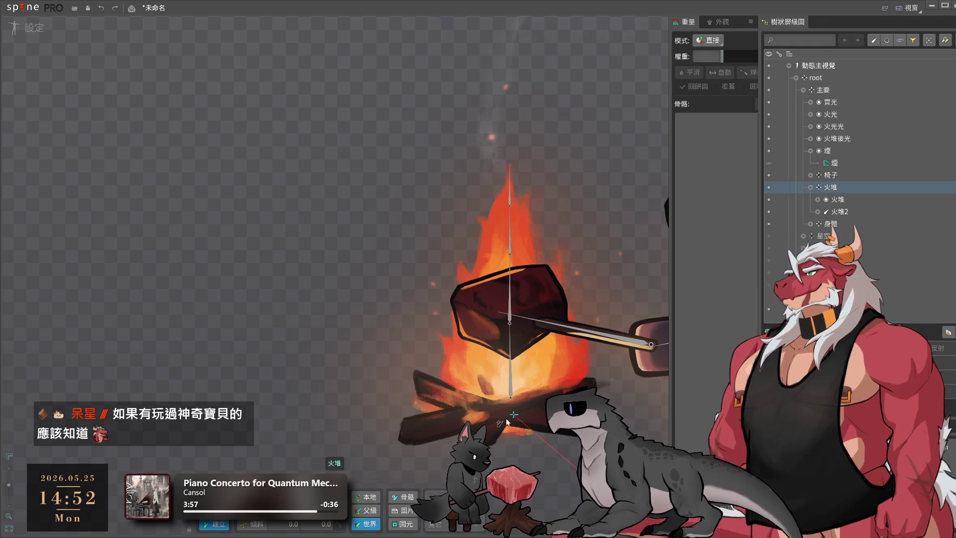
click(451, 249)
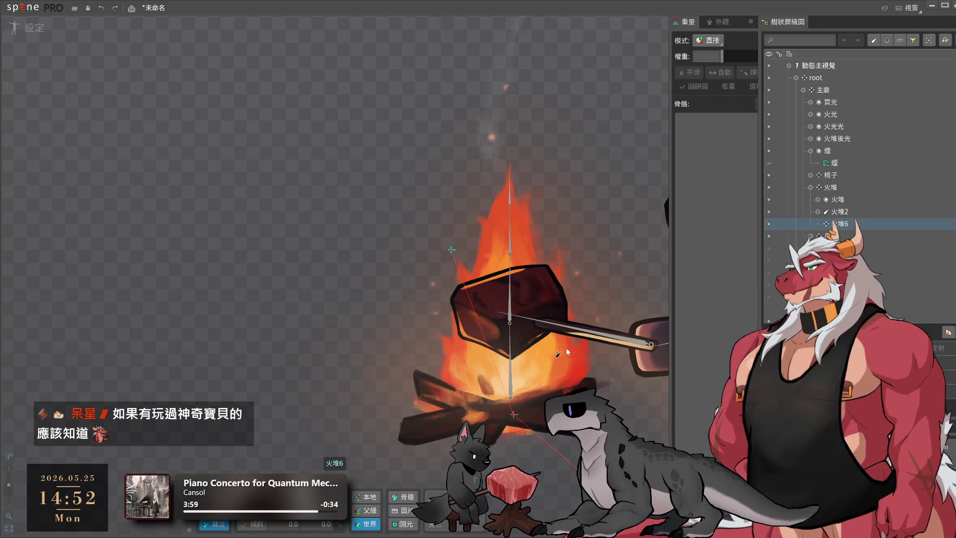
key(v)
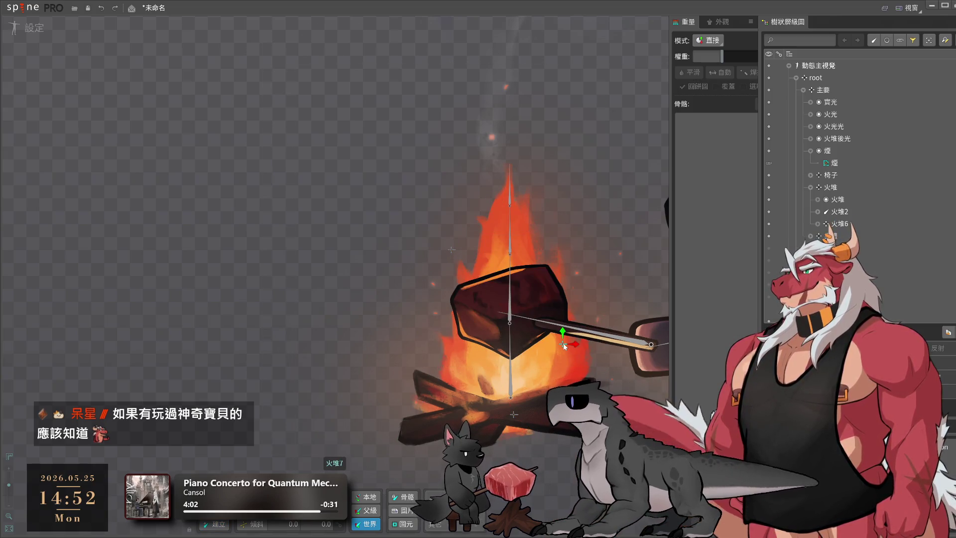
click(169, 258)
scroll(130, 240, down, 3)
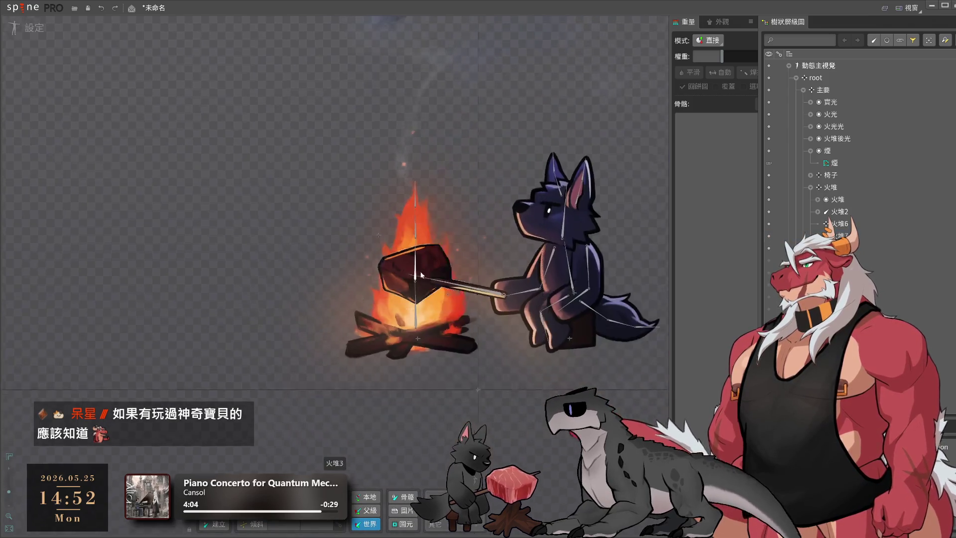
scroll(523, 328, up, 2)
click(523, 327)
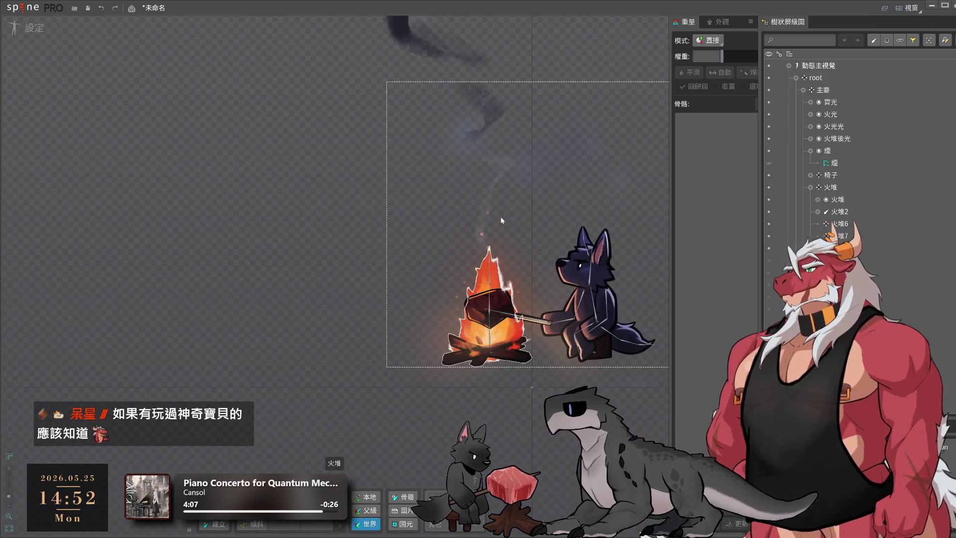
Draw a 煙 bone under 主要 from the fire up through the smoke image
click(491, 130)
scroll(489, 205, up, 2)
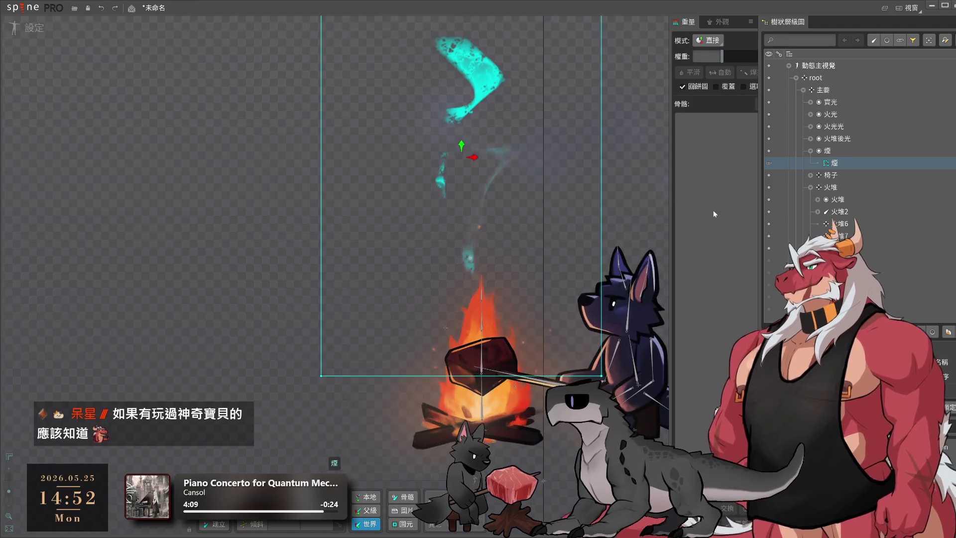
click(823, 90)
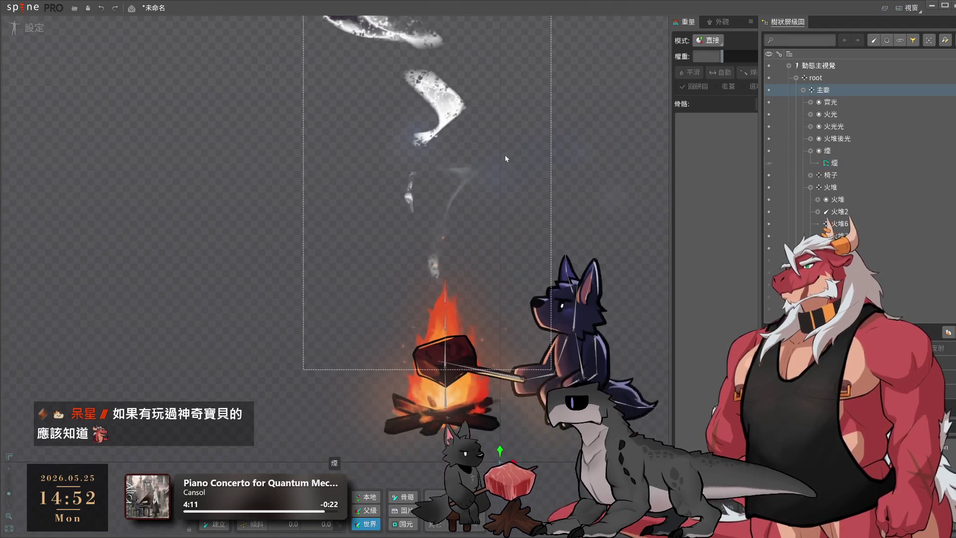
drag(506, 158, 564, 283)
click(458, 198)
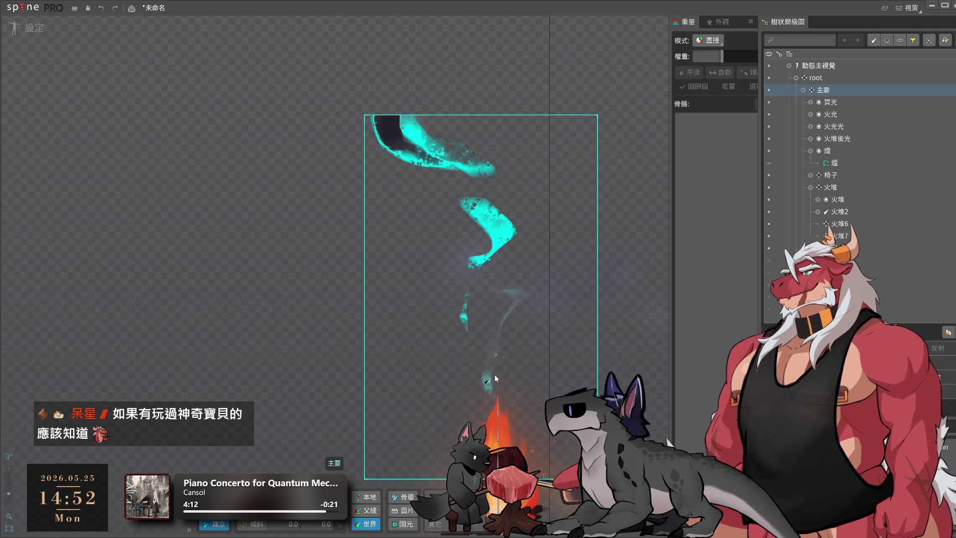
mouse_move(491, 382)
mouse_down()
mouse_move(508, 300)
mouse_move(471, 212)
mouse_move(489, 173)
mouse_up()
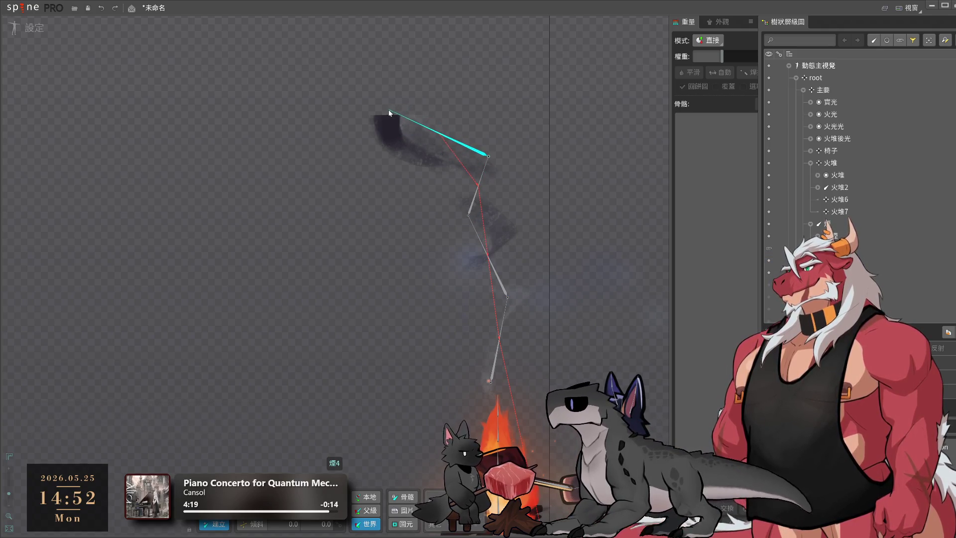
Reframe the view on the campfire and wolf, and collapse 火堆 in the tree
scroll(349, 335, down, 3)
drag(348, 334, 372, 262)
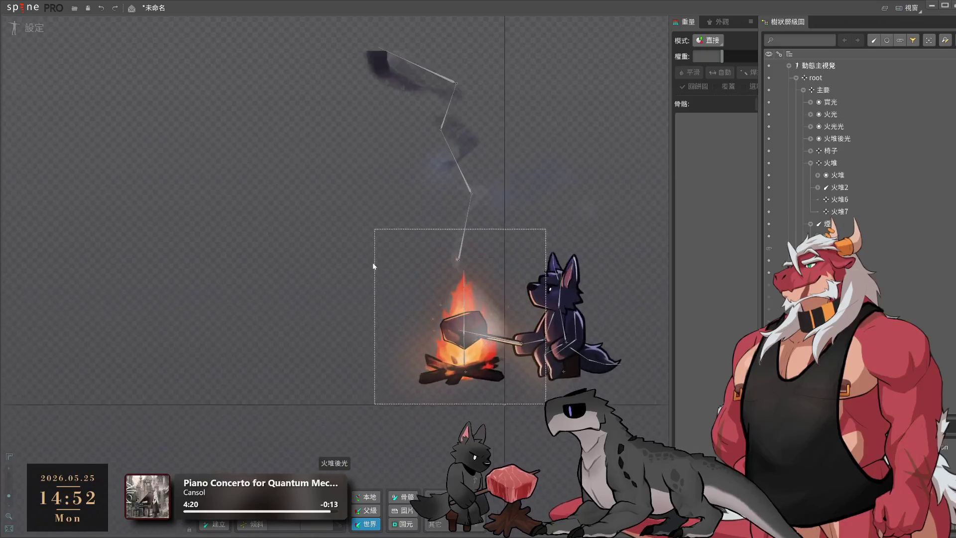
scroll(439, 269, up, 3)
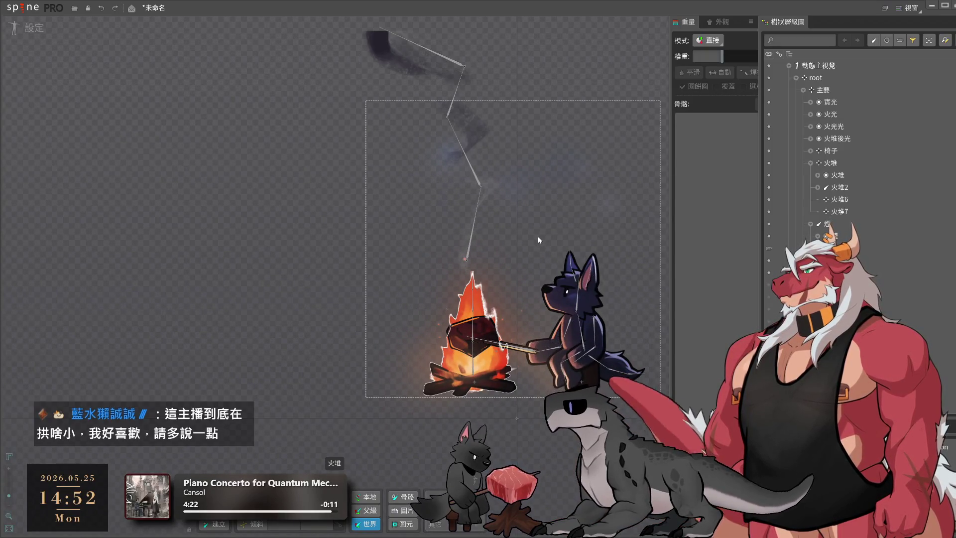
mouse_move(538, 236)
mouse_down()
mouse_move(467, 261)
mouse_move(475, 255)
mouse_up()
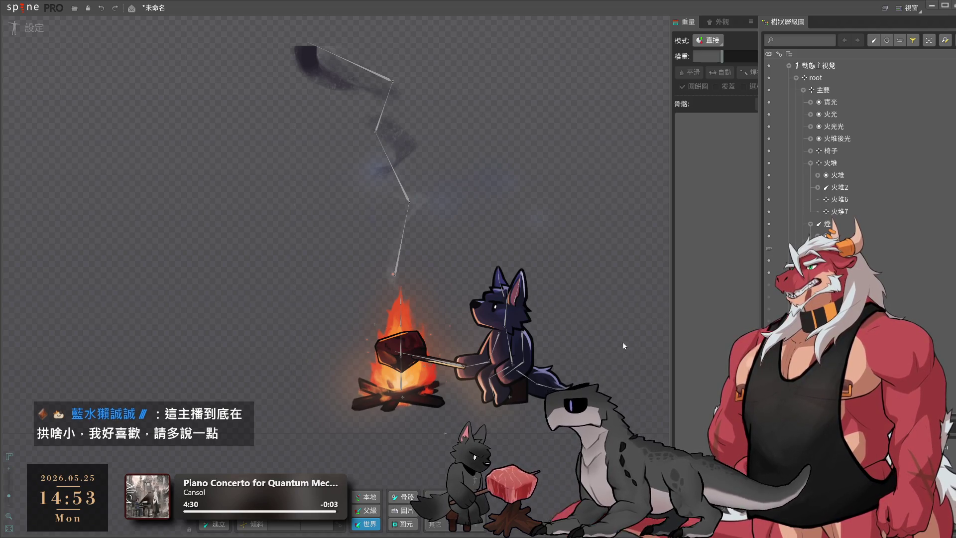
drag(557, 339, 572, 290)
scroll(519, 297, up, 3)
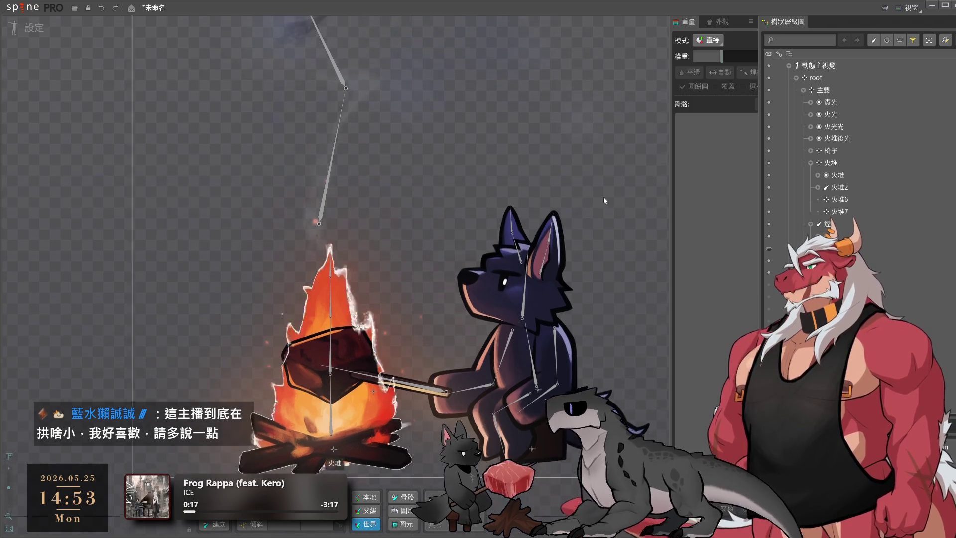
click(811, 163)
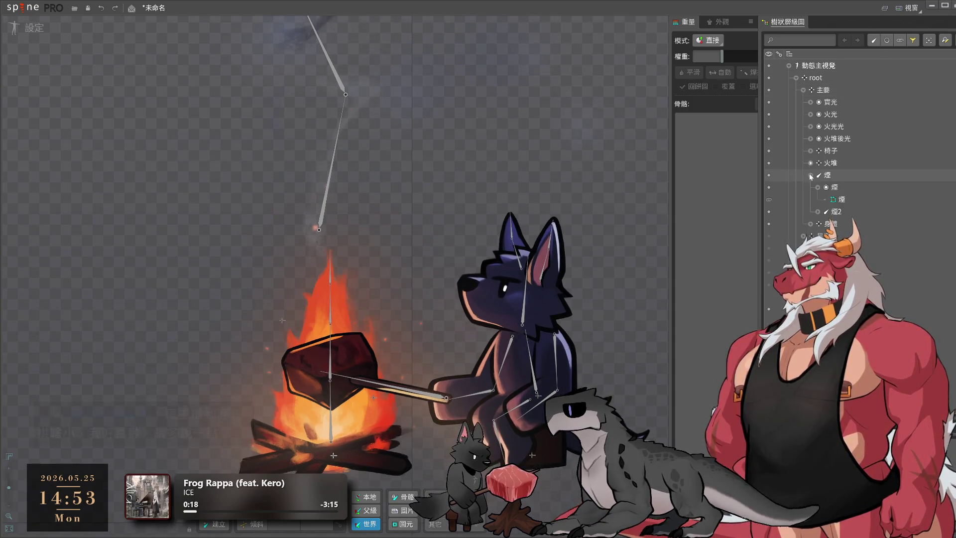
scroll(475, 214, down, 3)
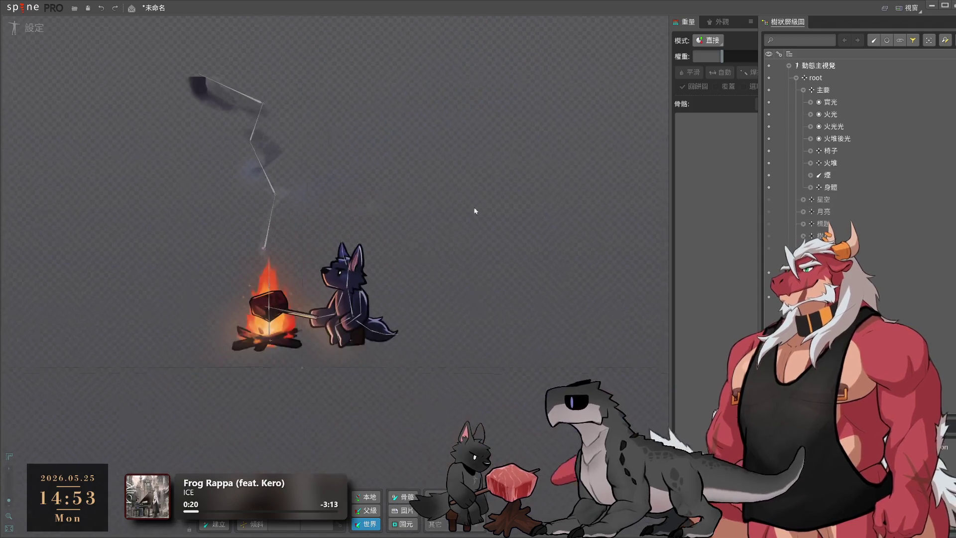
Collapse 主要, hide the campfire scene and show the 星空 starry sky
click(804, 90)
click(768, 90)
click(769, 102)
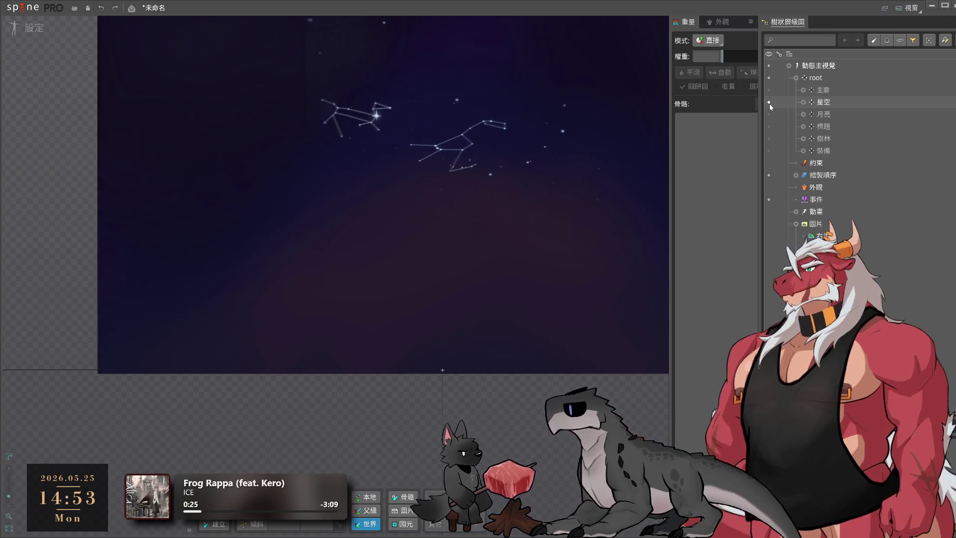
drag(617, 29, 560, 92)
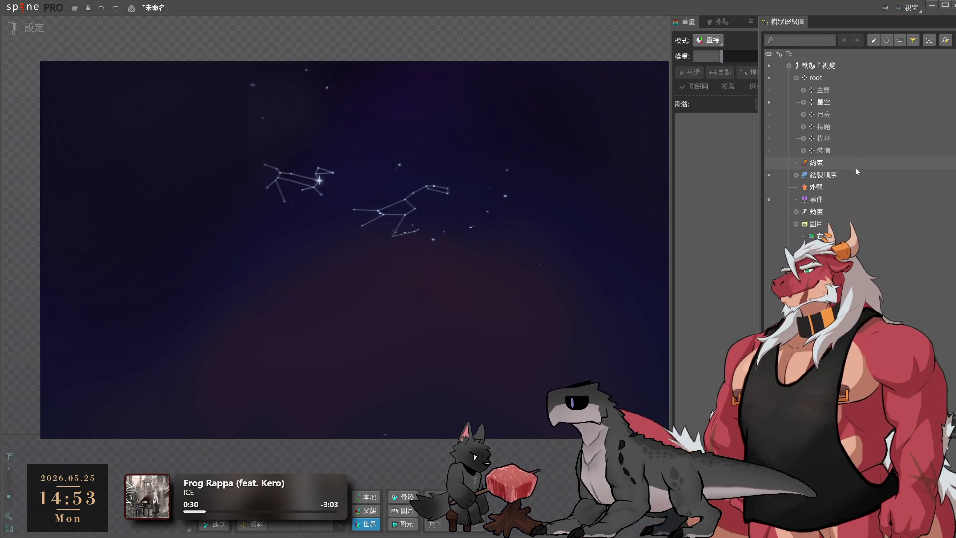
Expand 星空 and toggle the 背光2 aurora glow to compare, leaving it hidden
click(803, 101)
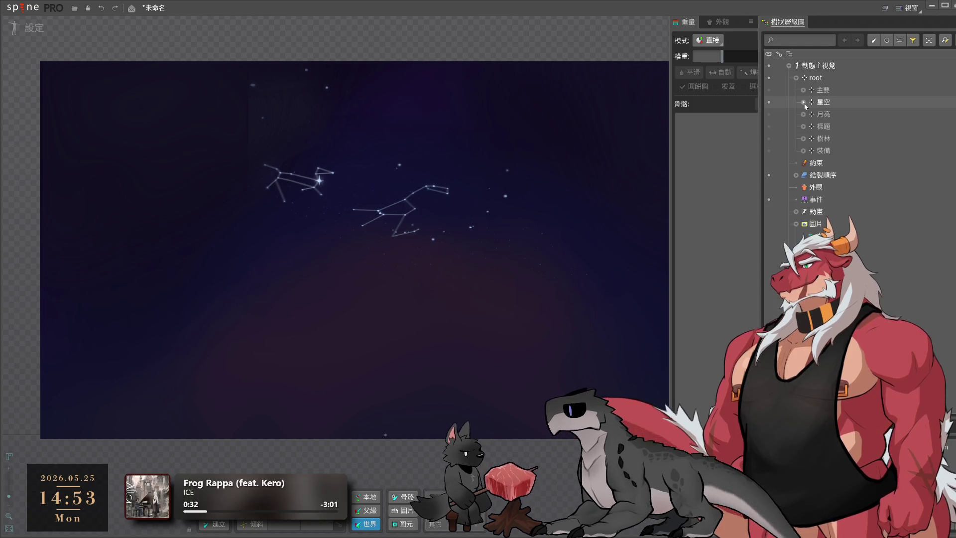
click(839, 114)
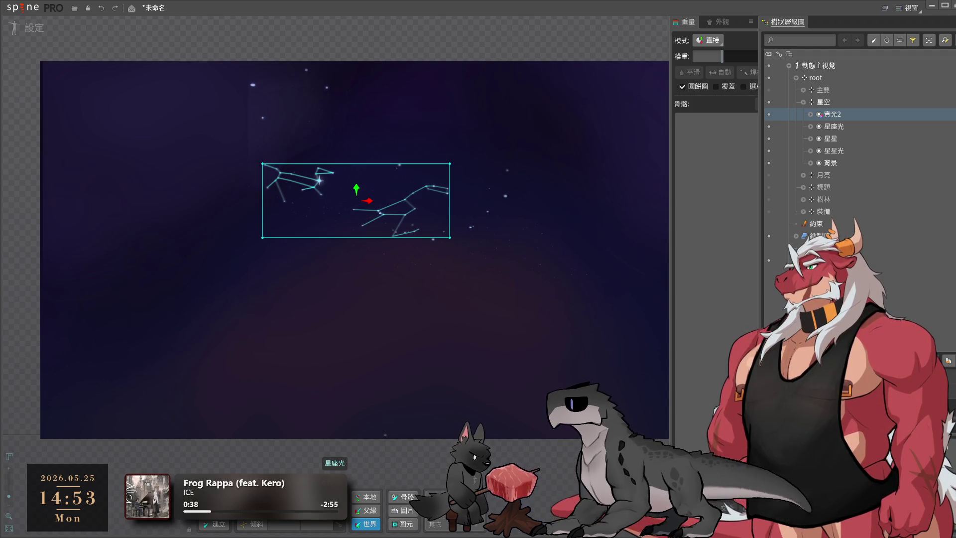
scroll(493, 396, down, 2)
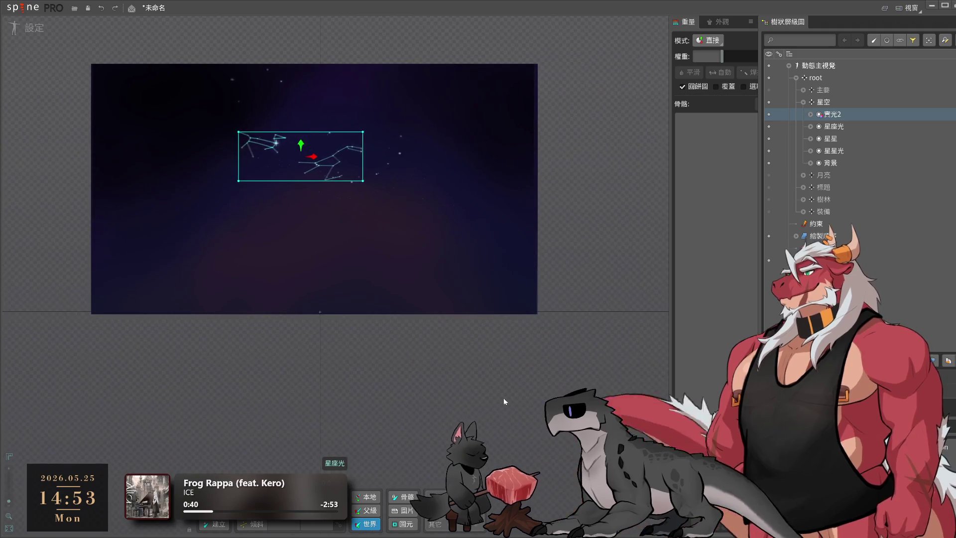
click(770, 115)
click(769, 114)
click(769, 115)
scroll(518, 101, up, 1)
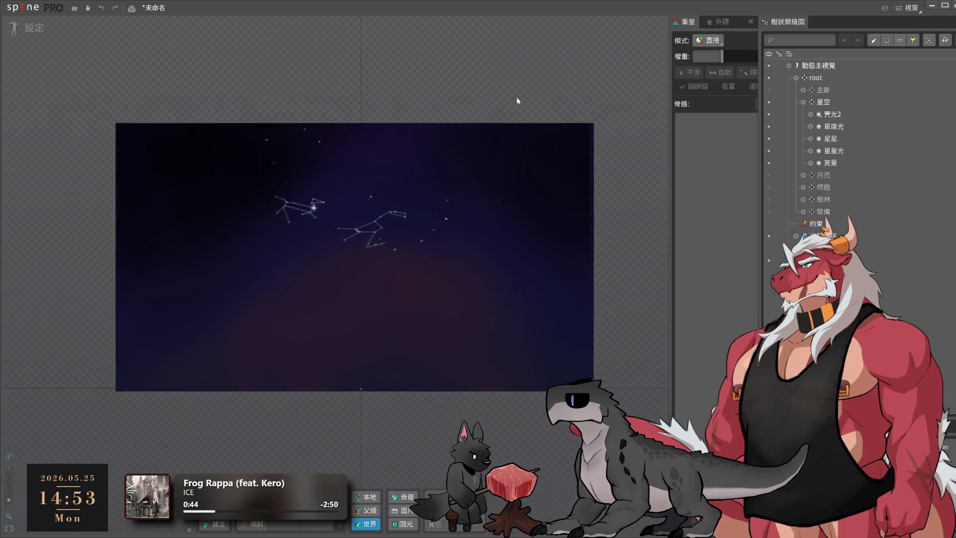
scroll(518, 101, up, 1)
Inspect the 星座光, 星星光 and 背景 layers, then collapse the 星空 group
click(330, 230)
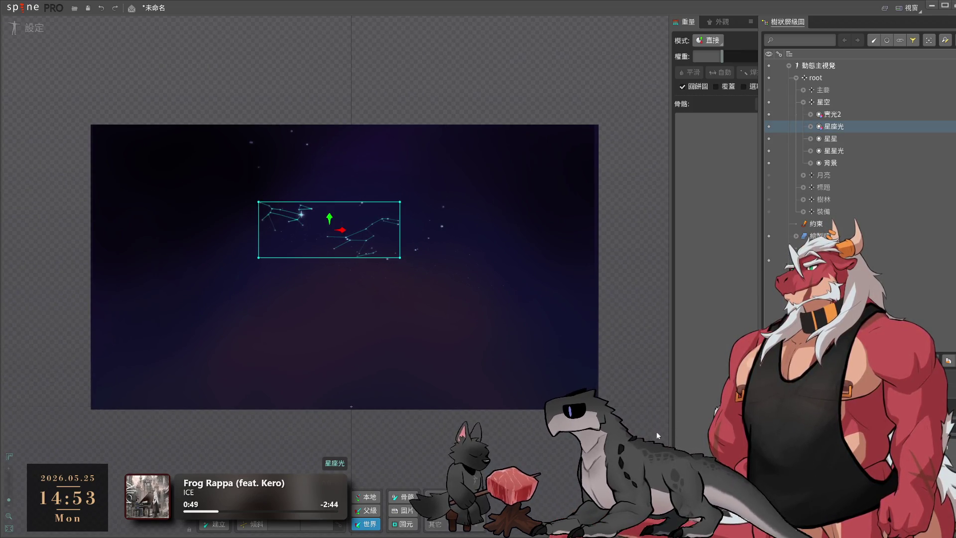
scroll(344, 239, up, 4)
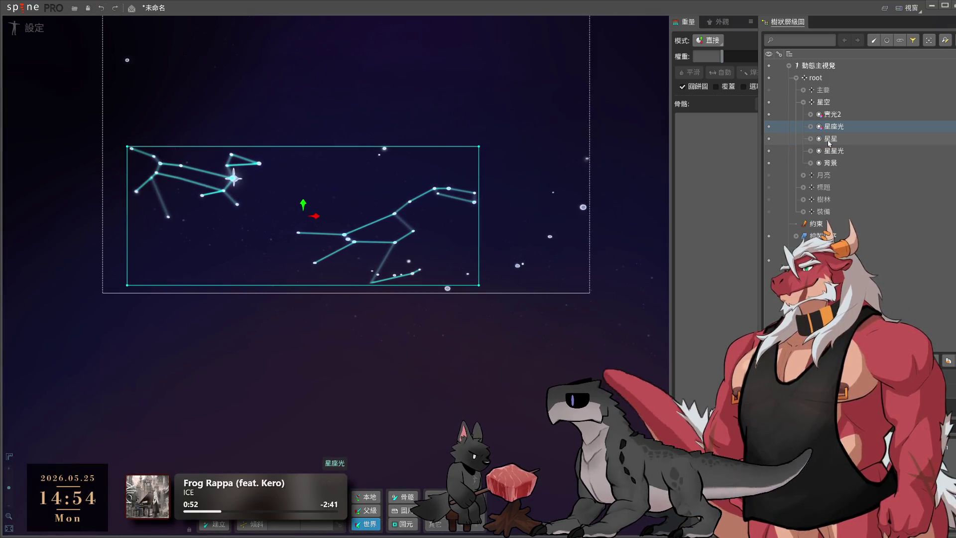
click(839, 154)
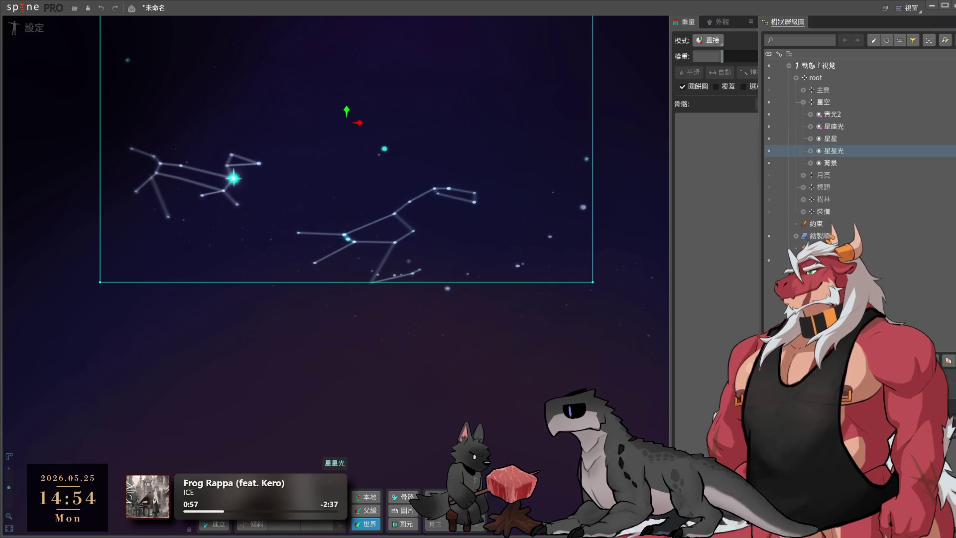
click(647, 360)
scroll(549, 363, down, 3)
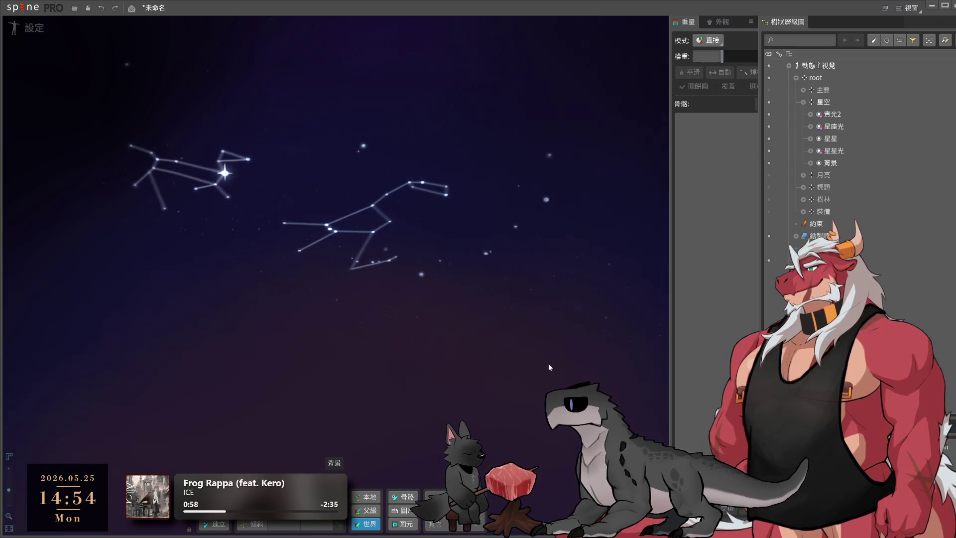
scroll(546, 369, up, 5)
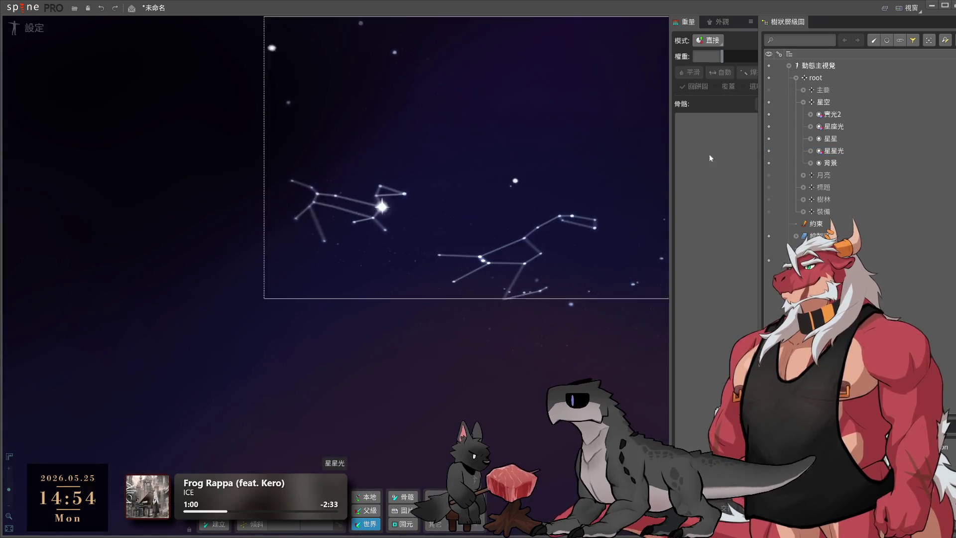
click(830, 162)
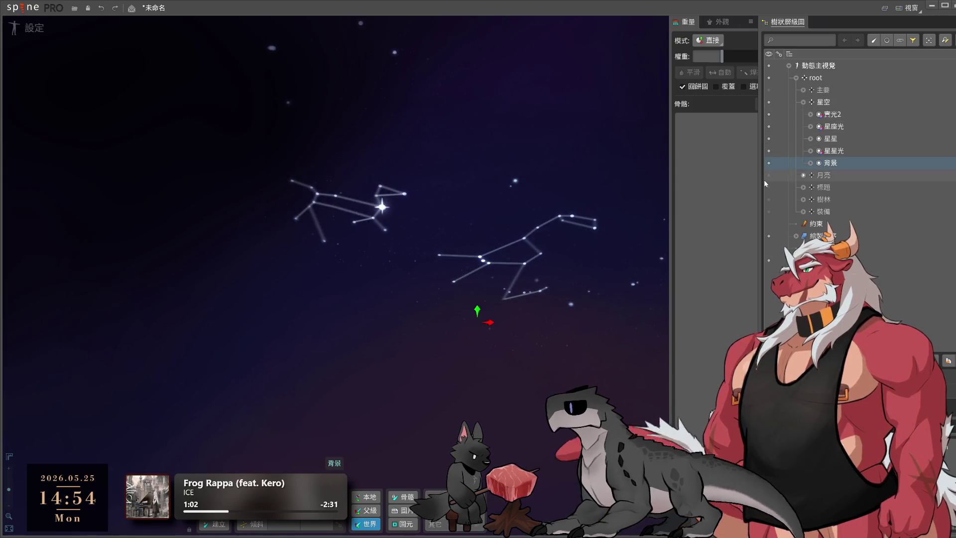
scroll(536, 226, down, 3)
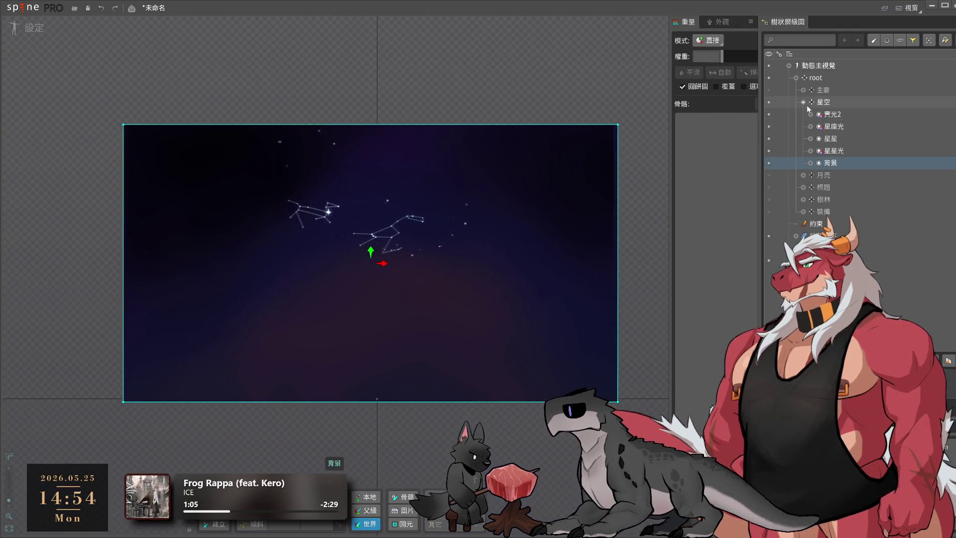
click(803, 103)
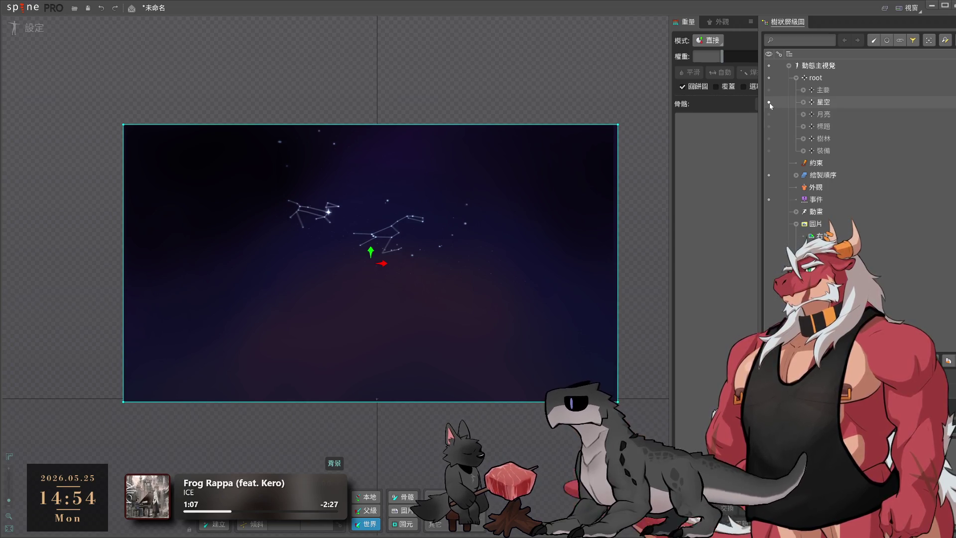
Hide 星空, show 月亮 and select its 月亮光 glow, then hide the moon again
click(769, 103)
click(769, 115)
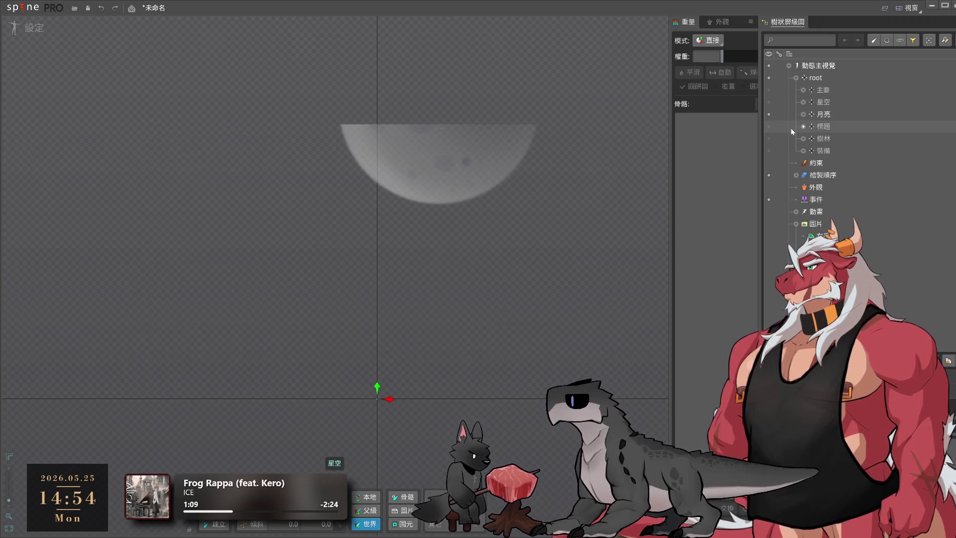
click(803, 114)
click(835, 139)
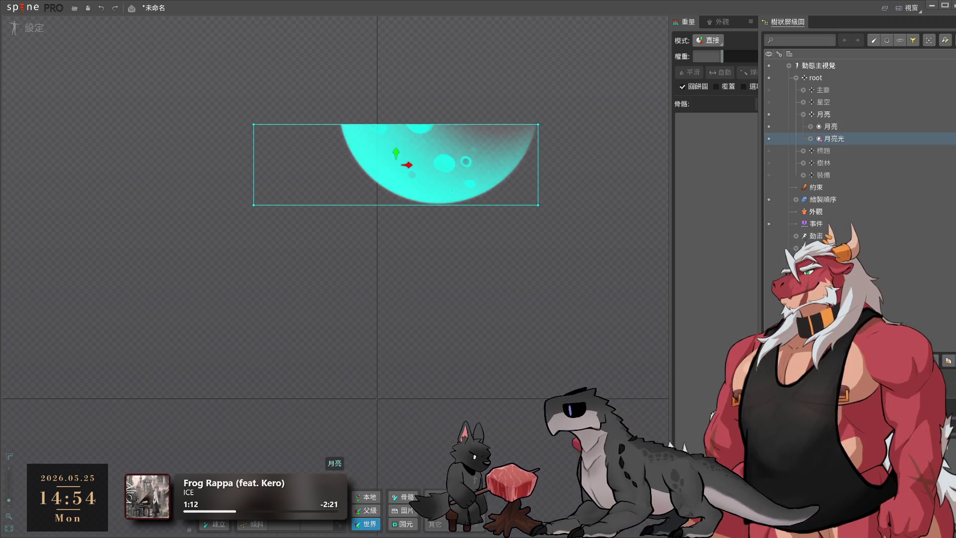
click(604, 316)
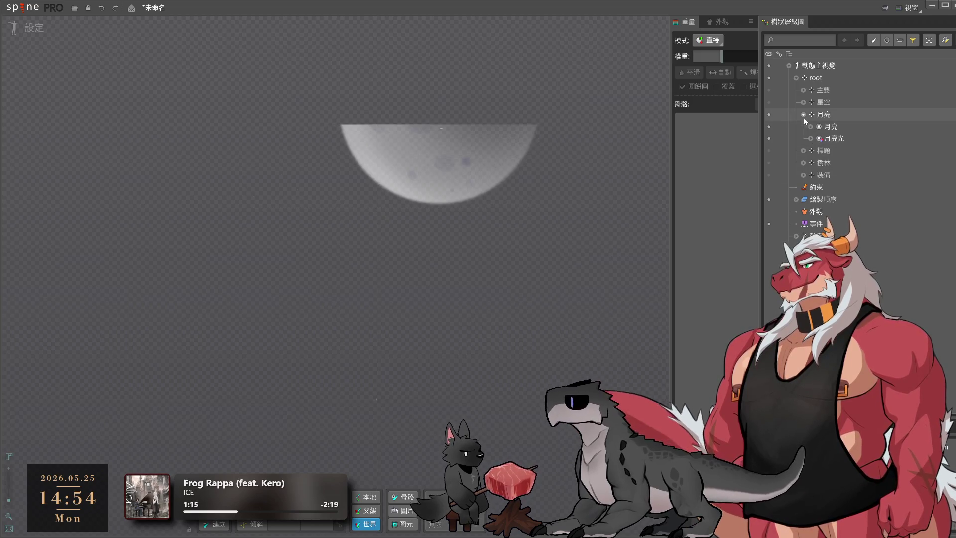
click(768, 114)
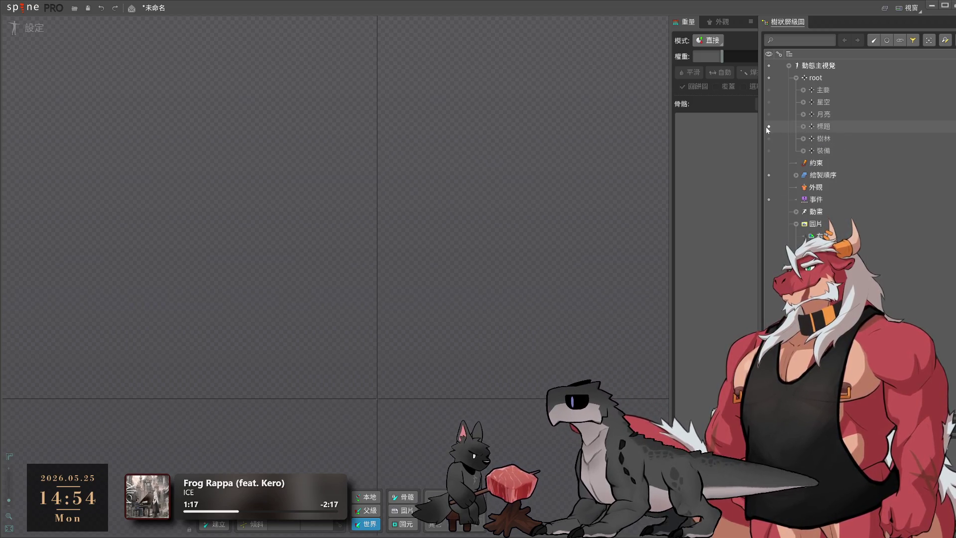
Show the 標題 title group, toggling it off and on to compare
click(768, 127)
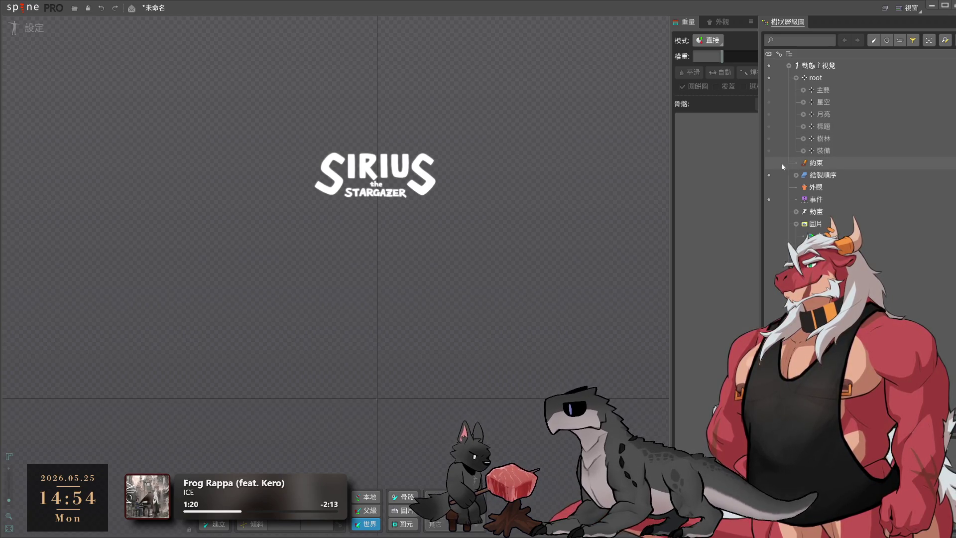
click(769, 127)
click(769, 127)
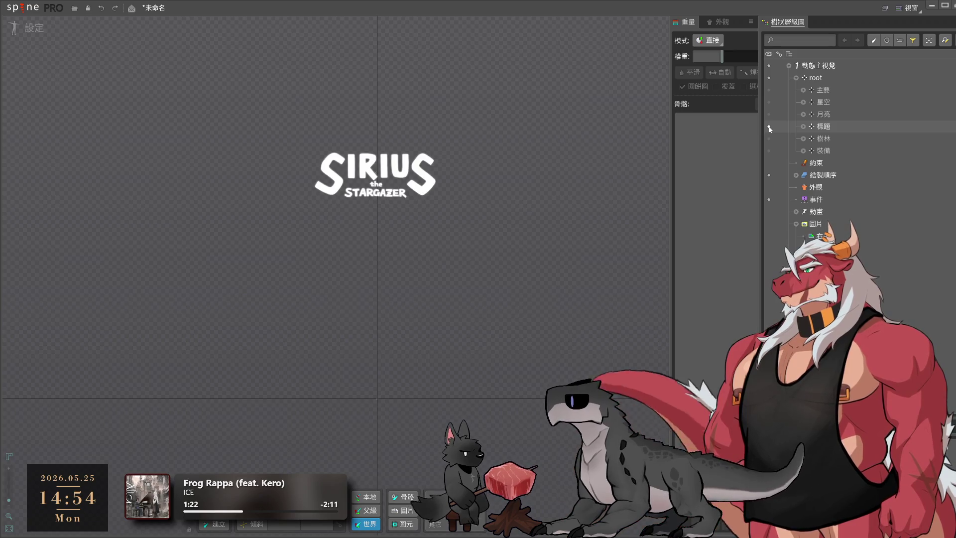
Select the 標題2_發光, 標題3_發光 and 標題_發光 glow layers, then the 標題 bone
click(859, 164)
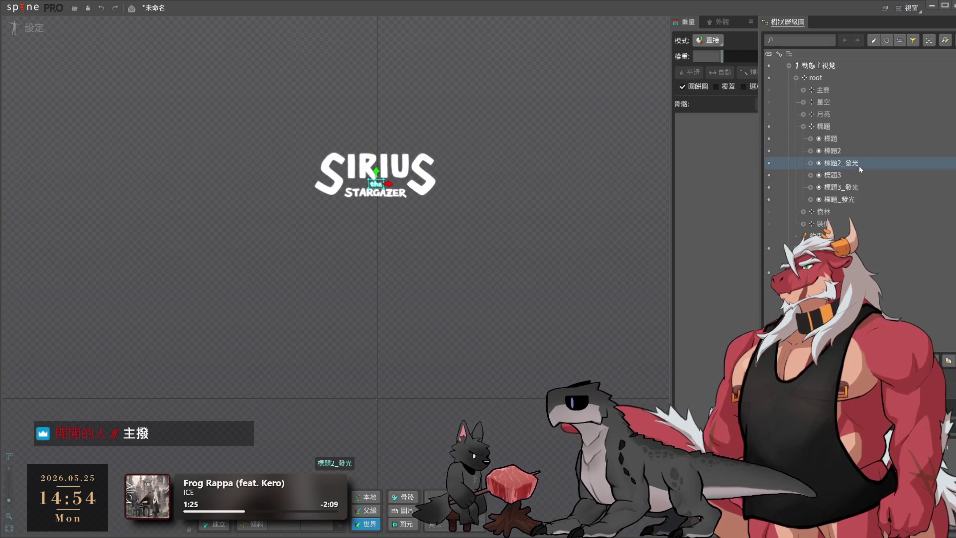
ctrl+click(863, 186)
ctrl+click(862, 199)
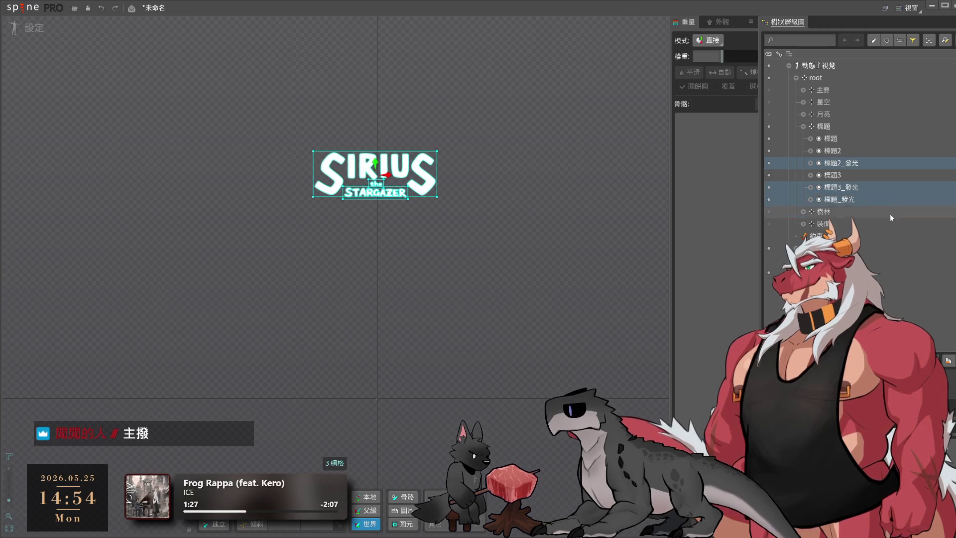
click(565, 309)
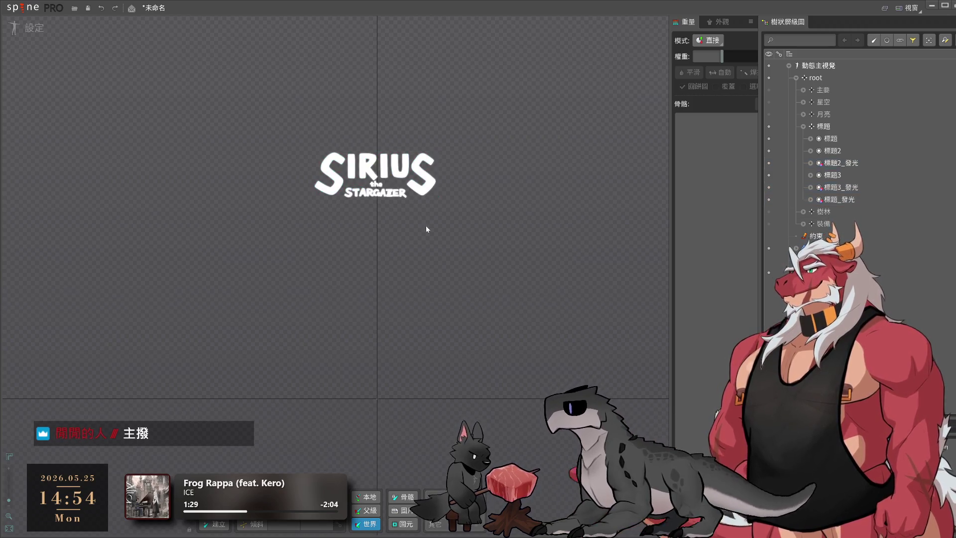
scroll(369, 174, up, 5)
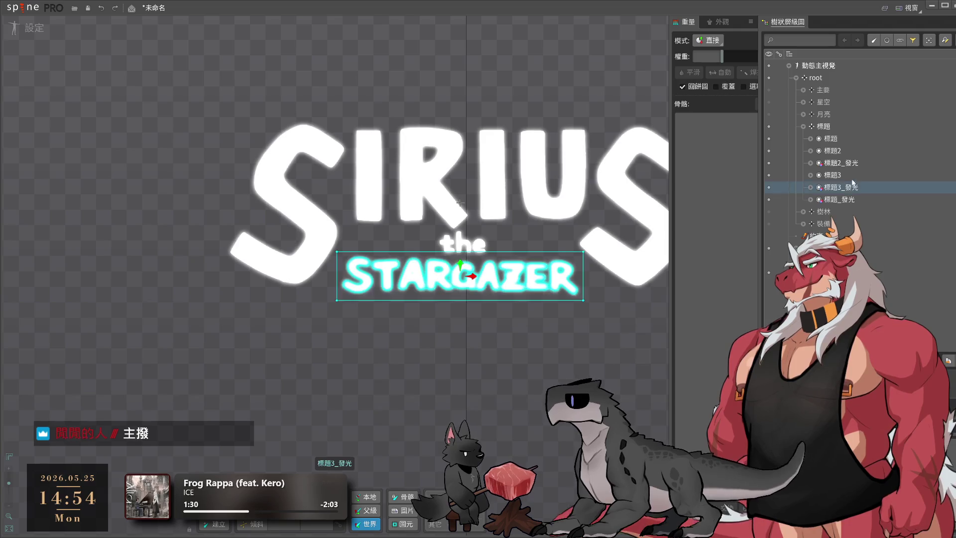
click(896, 199)
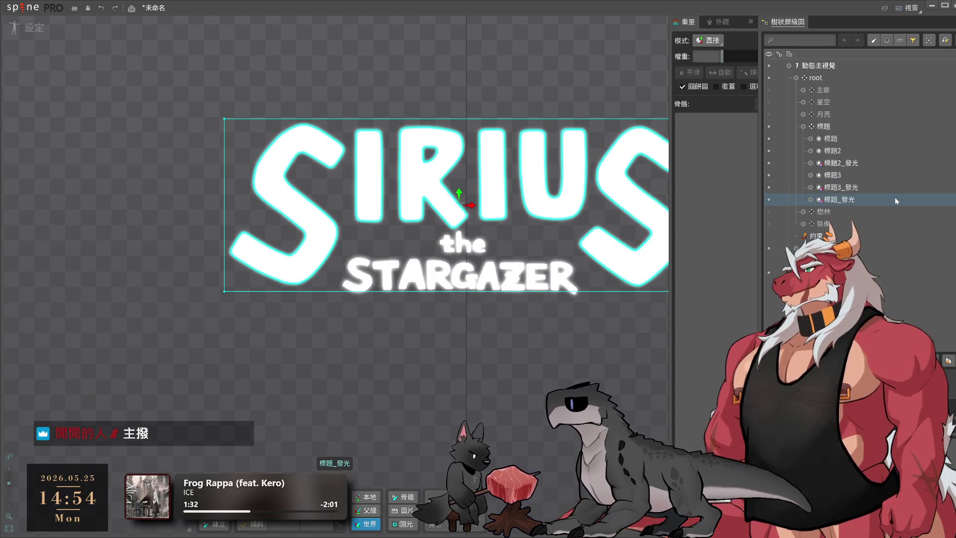
click(830, 127)
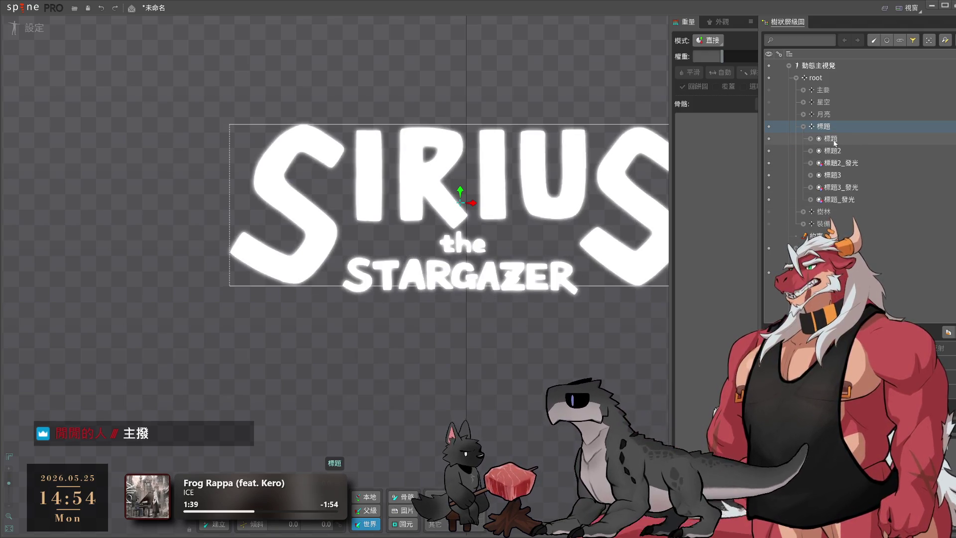
Rename the 標題 slot to 標題1
mouse_move(835, 143)
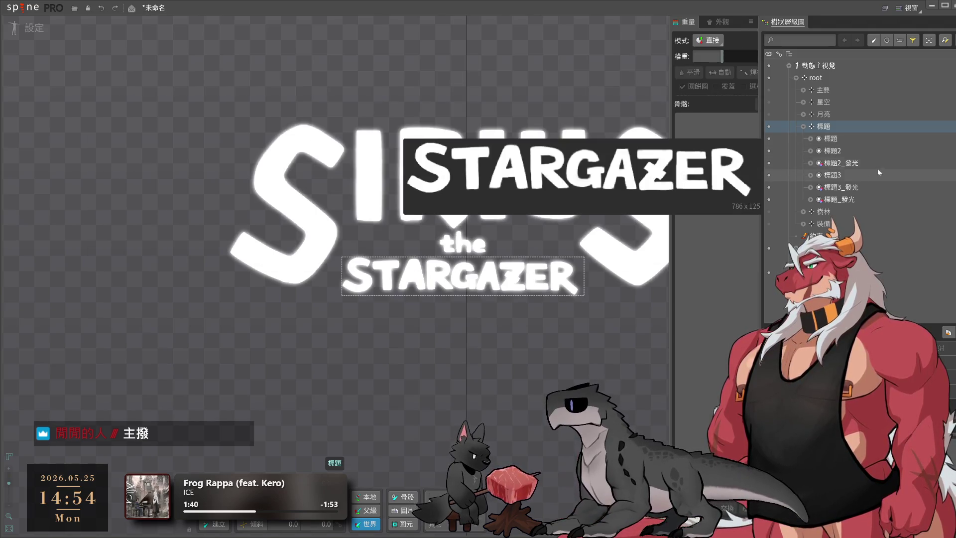
double_click(831, 138)
text(1)
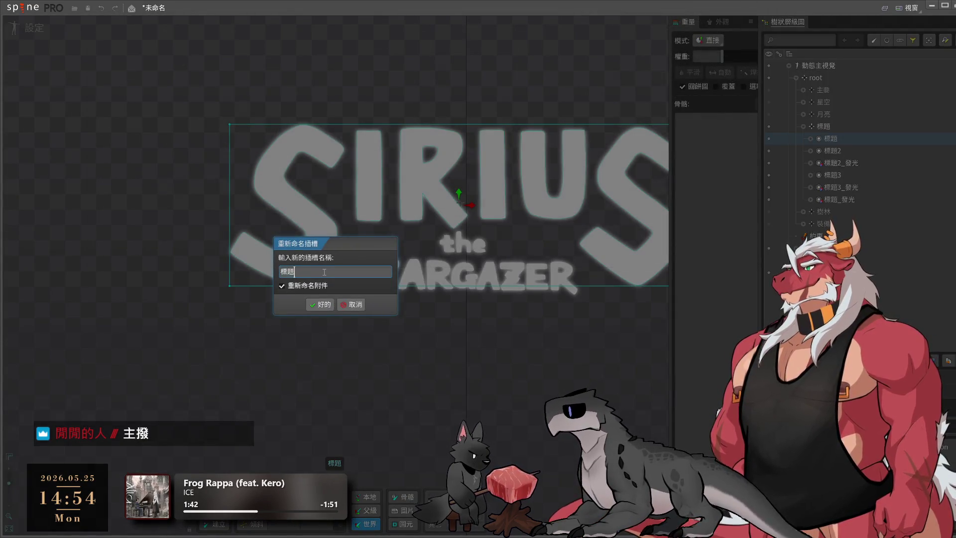
click(319, 304)
Rename the 標題_發光 slot to 標題1_發光 and centre the view on the title
click(833, 200)
double_click(833, 200)
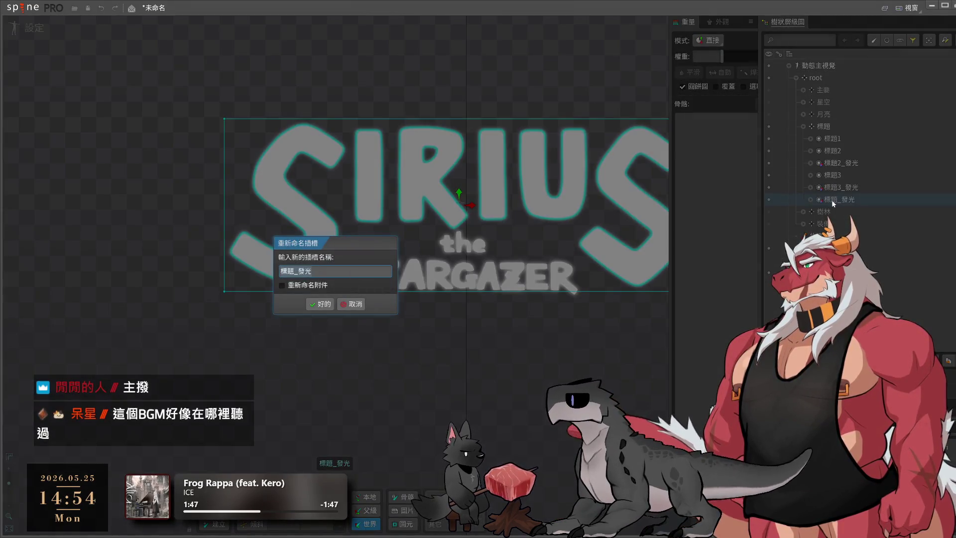
click(294, 271)
text(1)
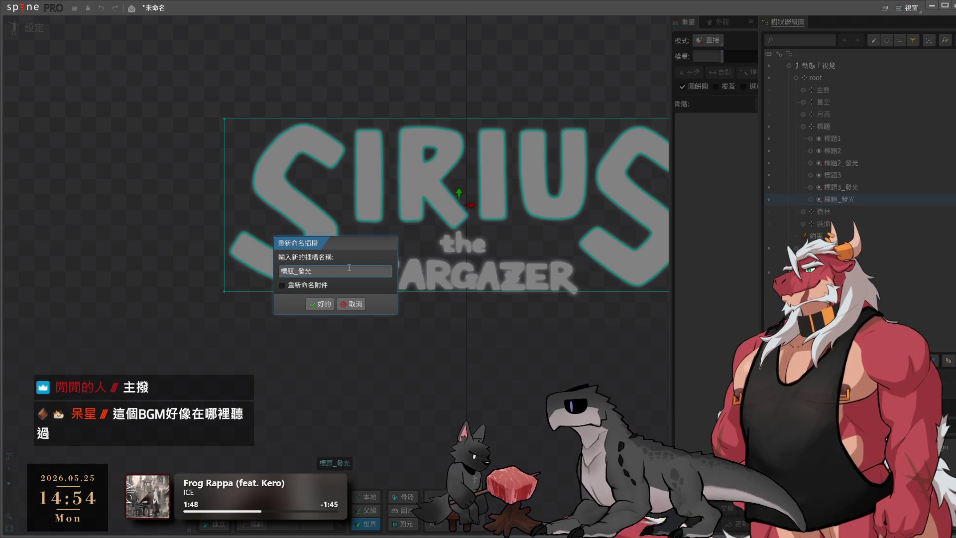
key(Return)
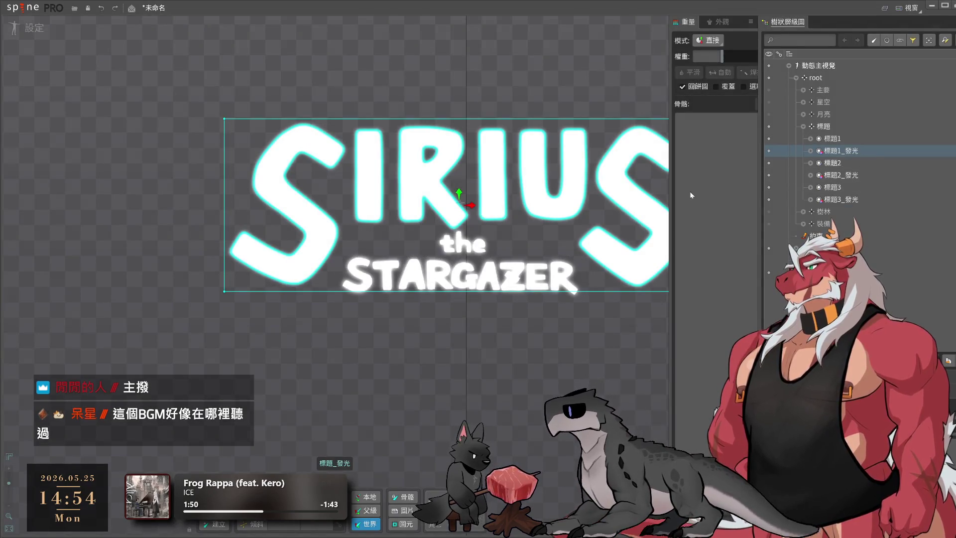
click(820, 127)
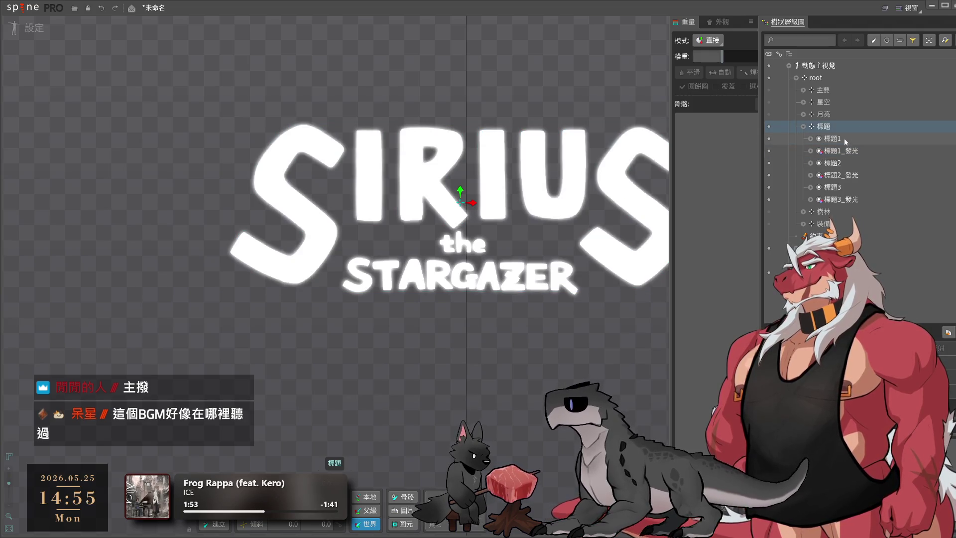
drag(406, 338, 333, 352)
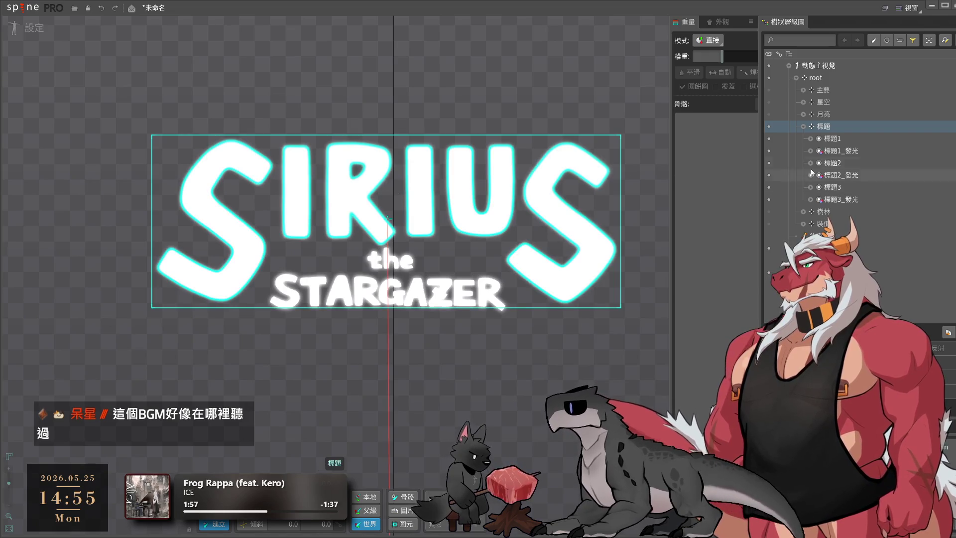
Create a bone named 標題1 for 標題1_發光 and move the 標題1 slot under it
click(394, 196)
click(852, 201)
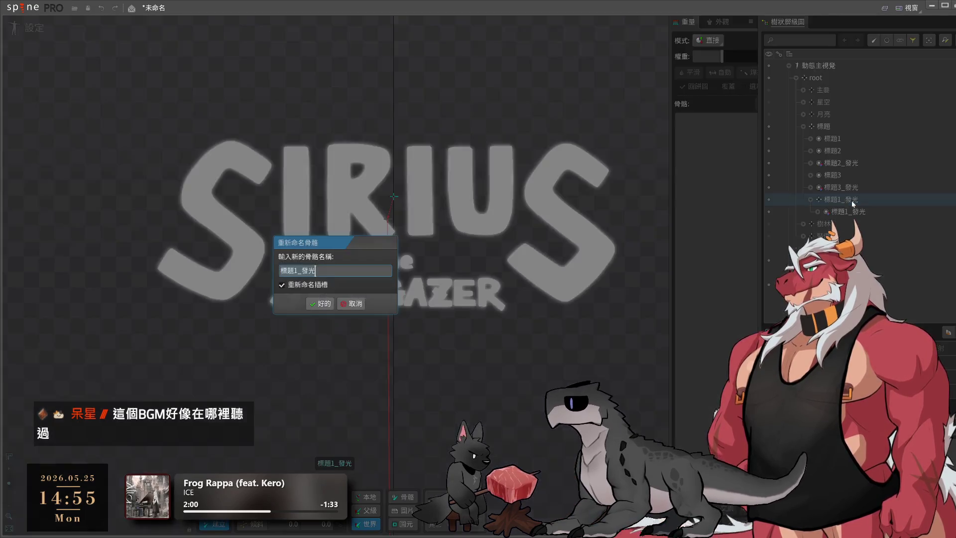
click(301, 270)
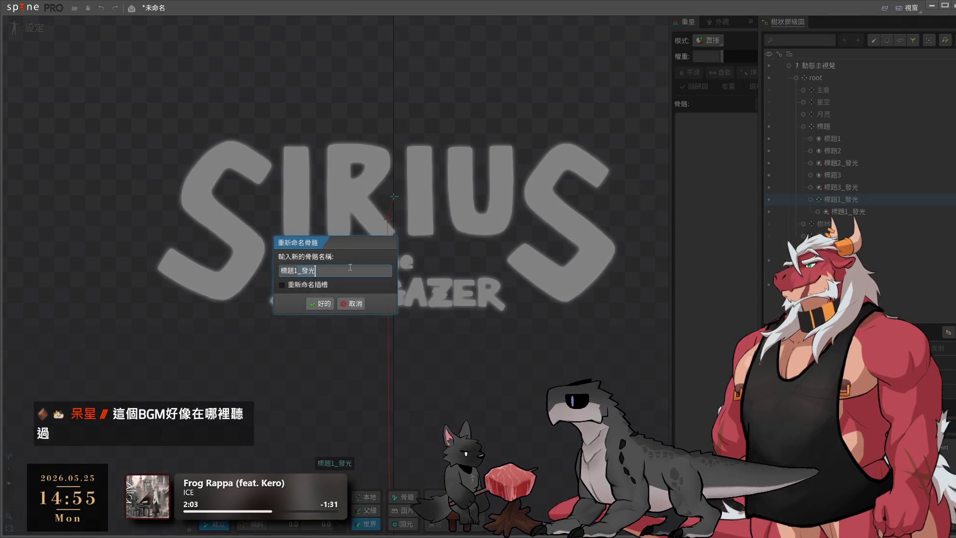
key(BackSpace)
key(BackSpace)
key(BackSpace)
click(326, 302)
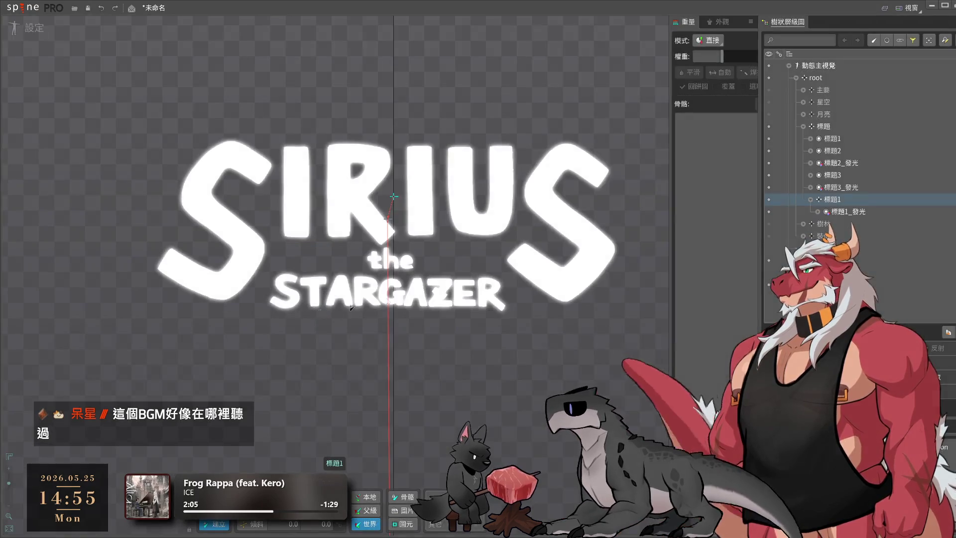
drag(839, 139, 832, 200)
click(807, 186)
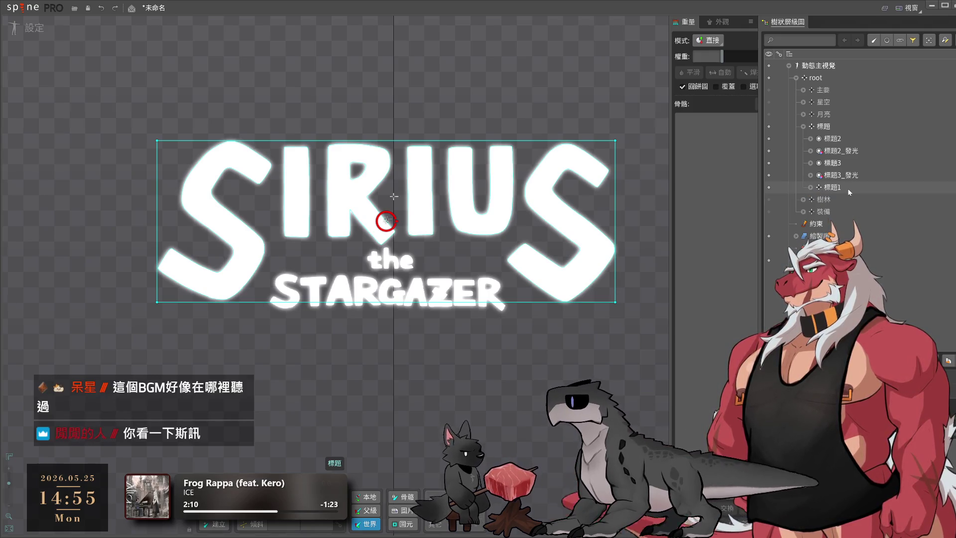
click(831, 126)
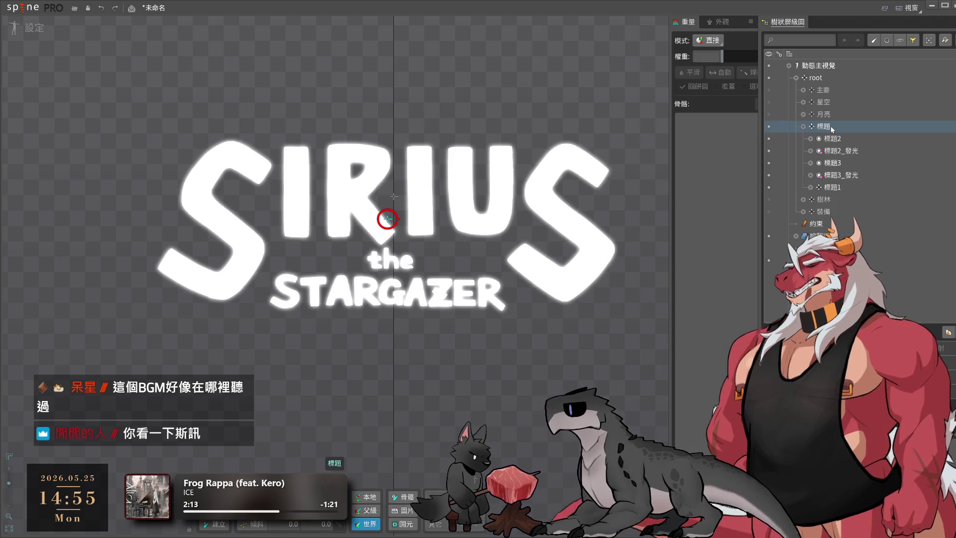
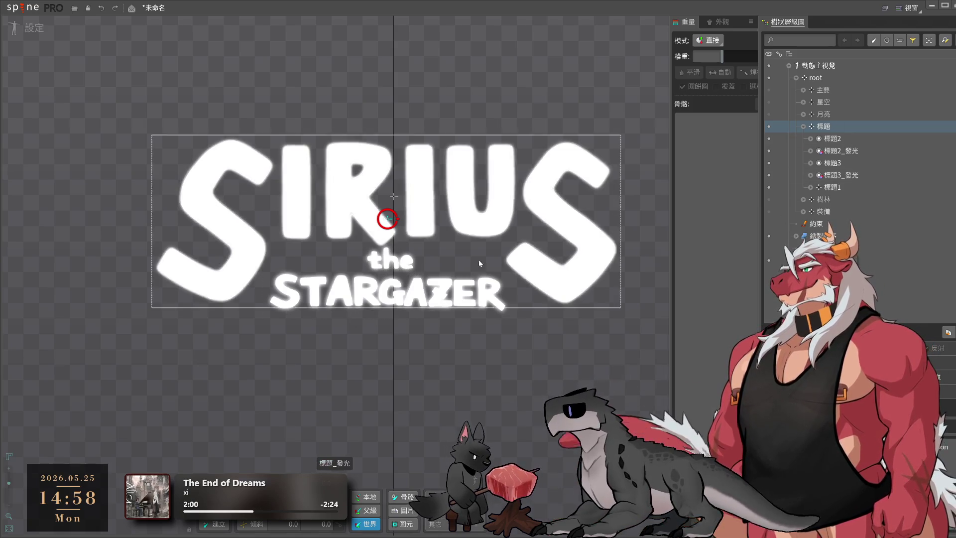
Create bone 標題2 on the word 'the' and move the 標題2_發光 glow slot under it
click(388, 219)
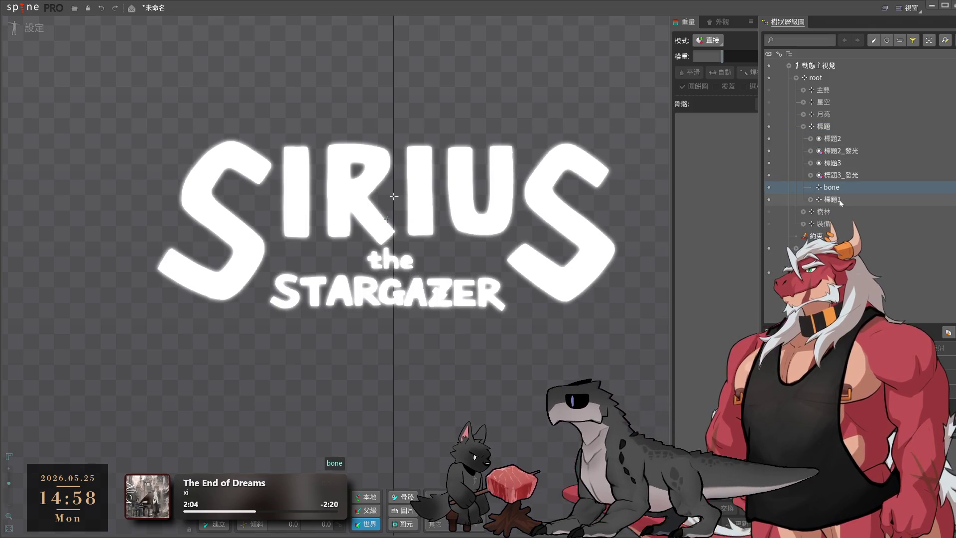
key(ctrl+z)
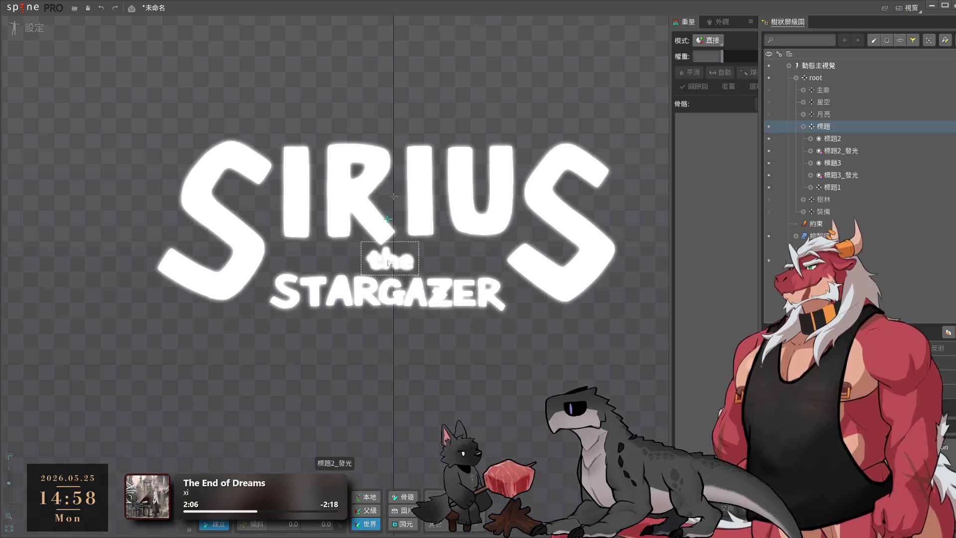
ctrl+click(855, 143)
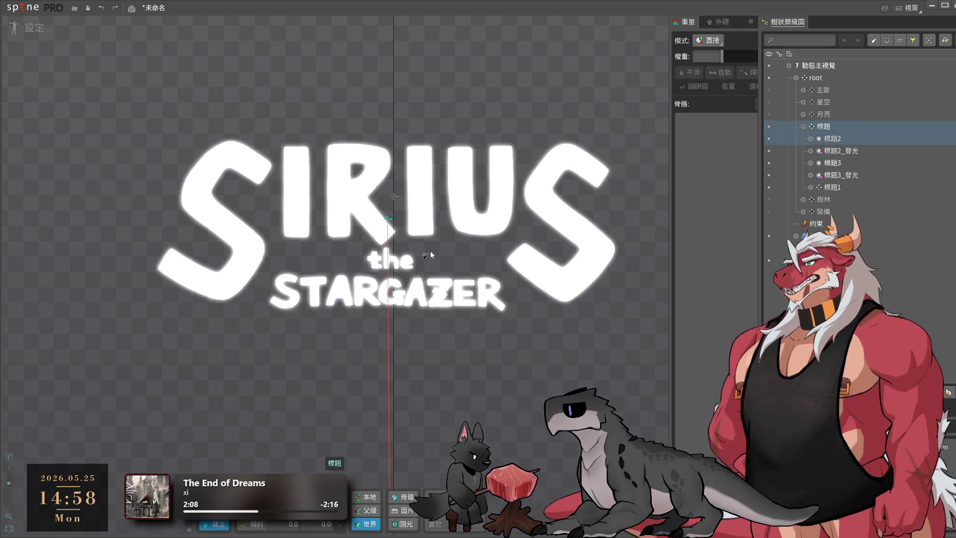
click(393, 259)
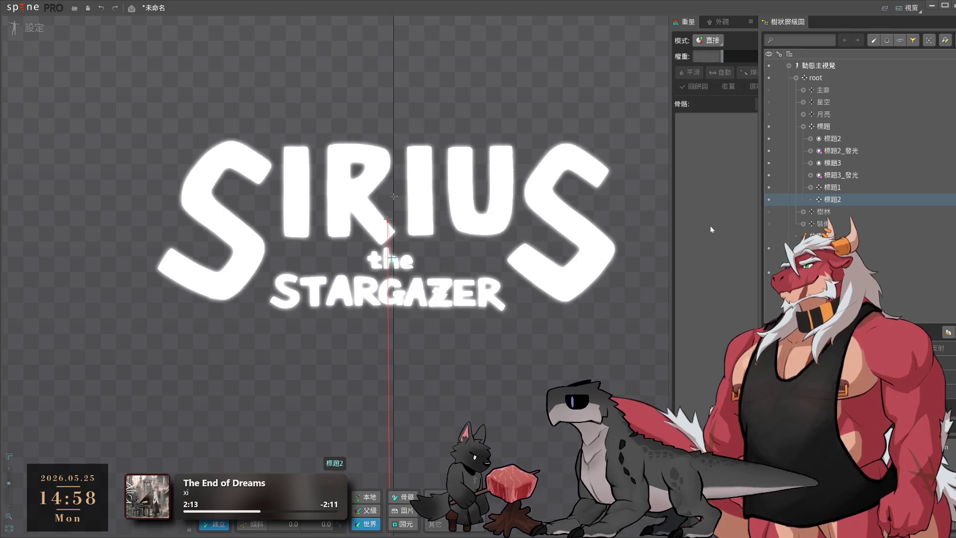
key(ctrl+z)
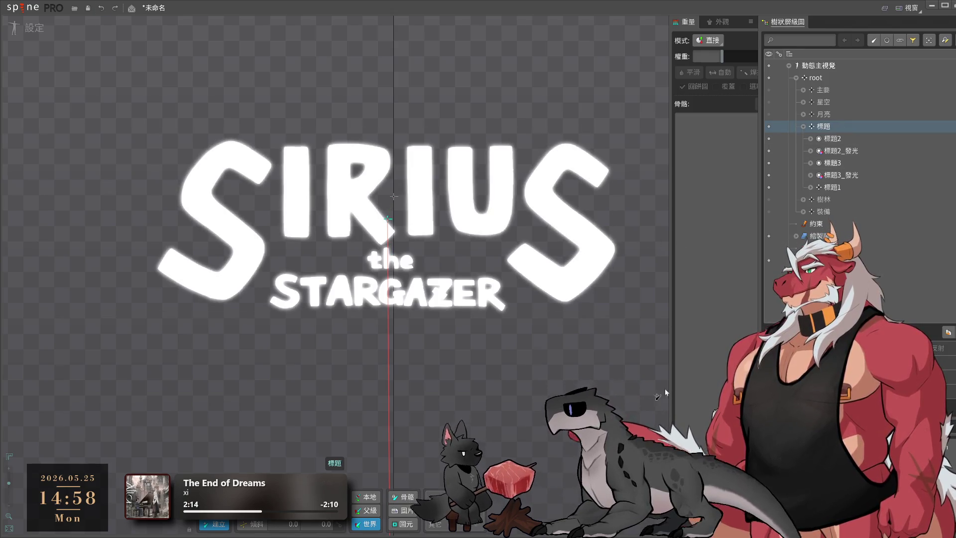
click(391, 260)
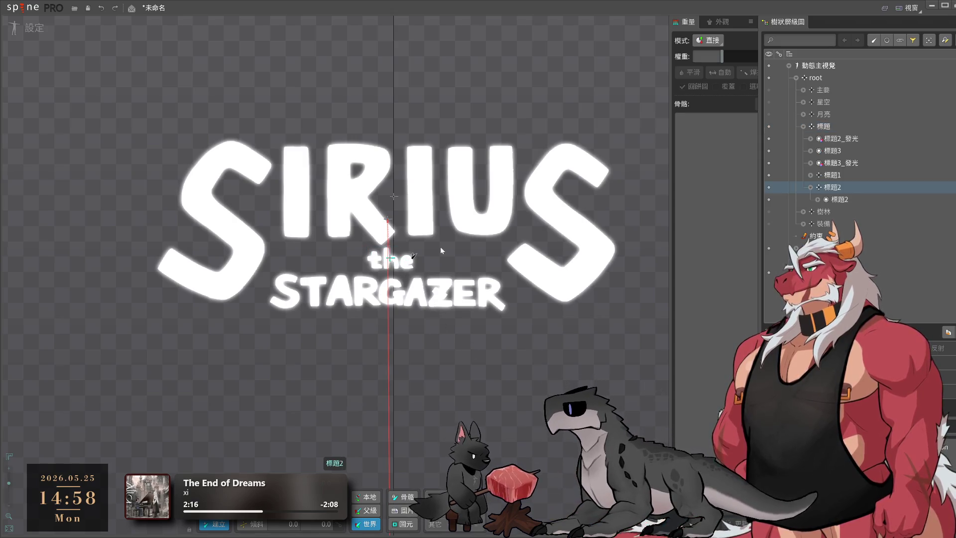
drag(842, 139, 837, 187)
click(812, 176)
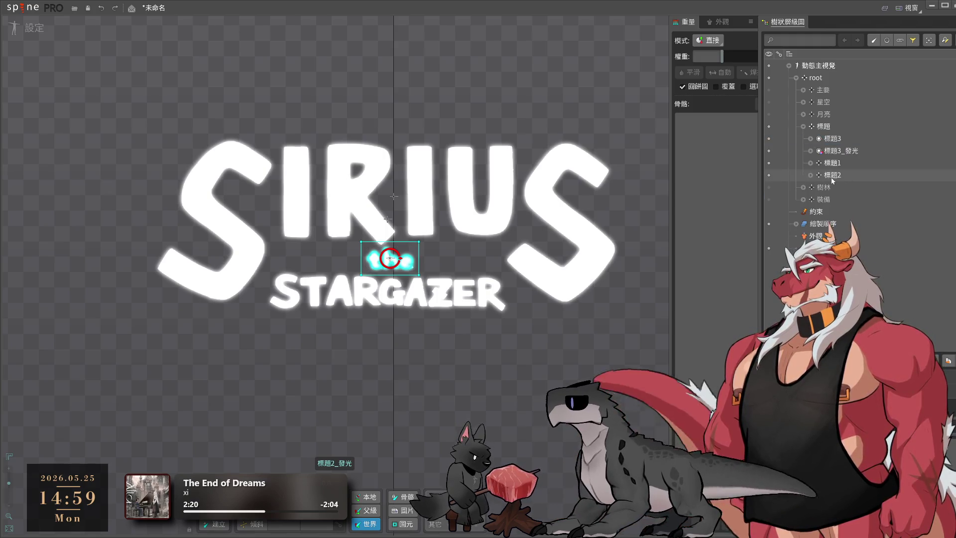
Create bone 標題3 on STARGAZER holding its slot, and move 標題3_發光 under it
click(823, 127)
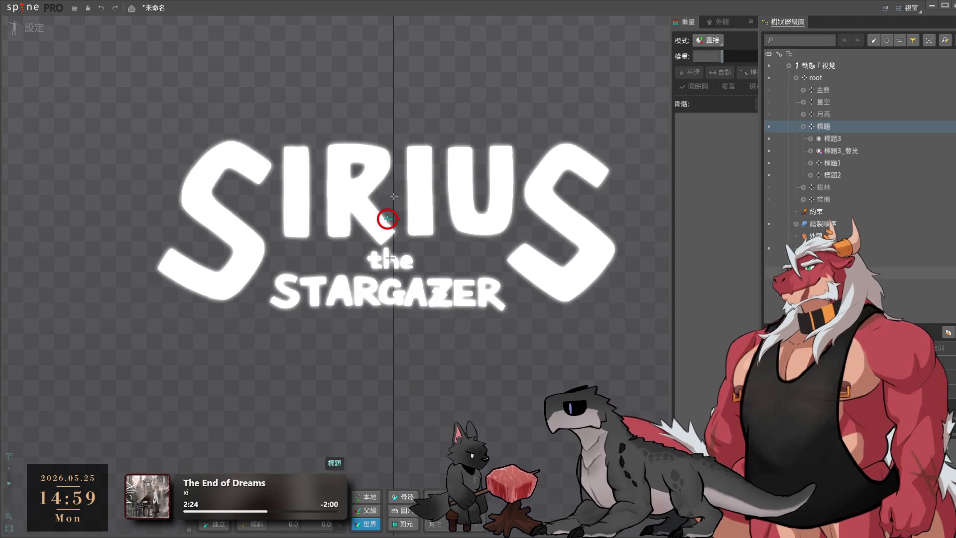
key(c)
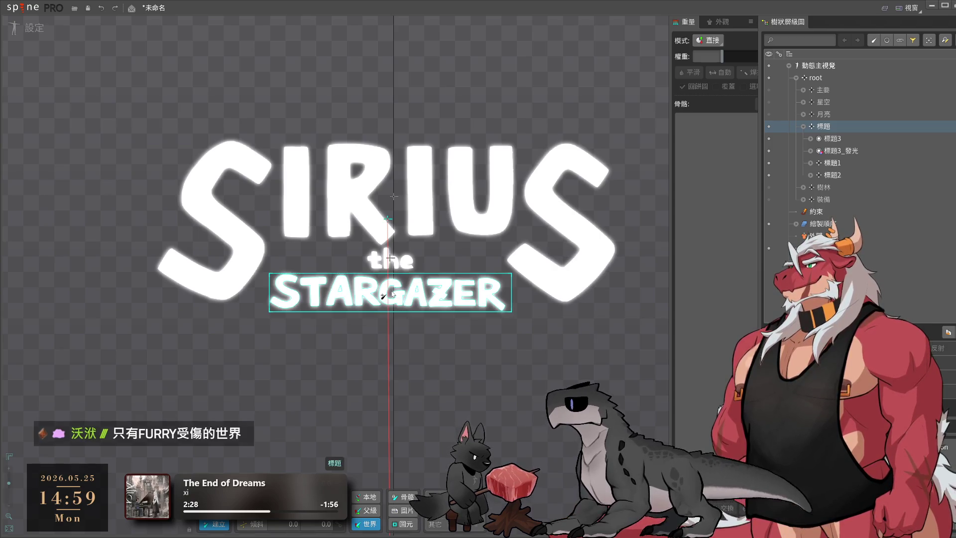
click(391, 294)
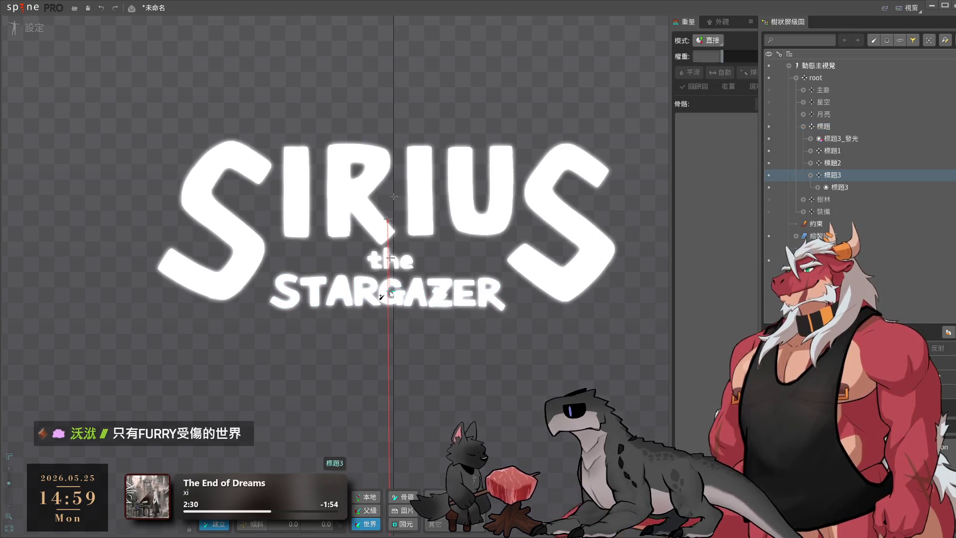
click(837, 151)
mouse_move(841, 142)
mouse_down()
mouse_move(868, 142)
mouse_move(859, 178)
mouse_up()
click(811, 163)
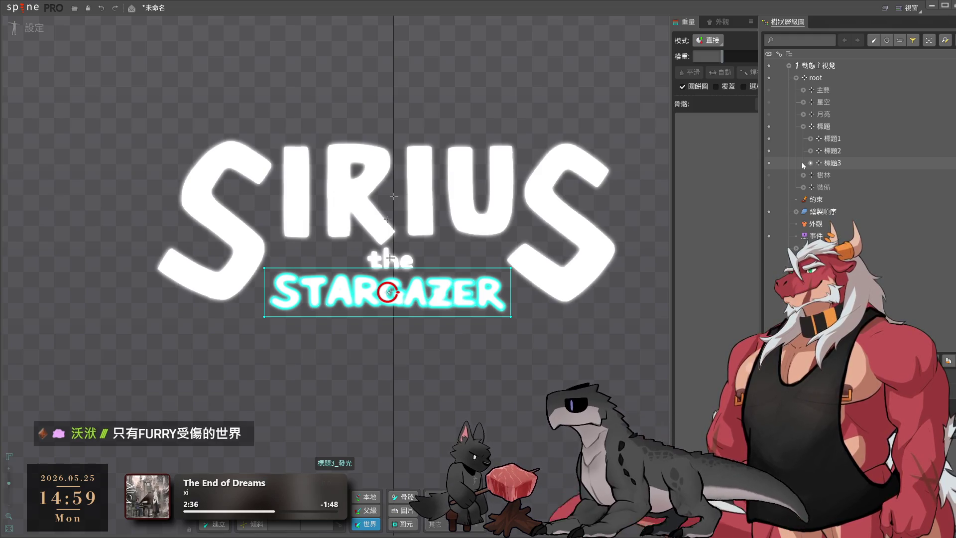
Toggle visibility of the title, forest and sword images to inspect each part
click(803, 127)
click(769, 126)
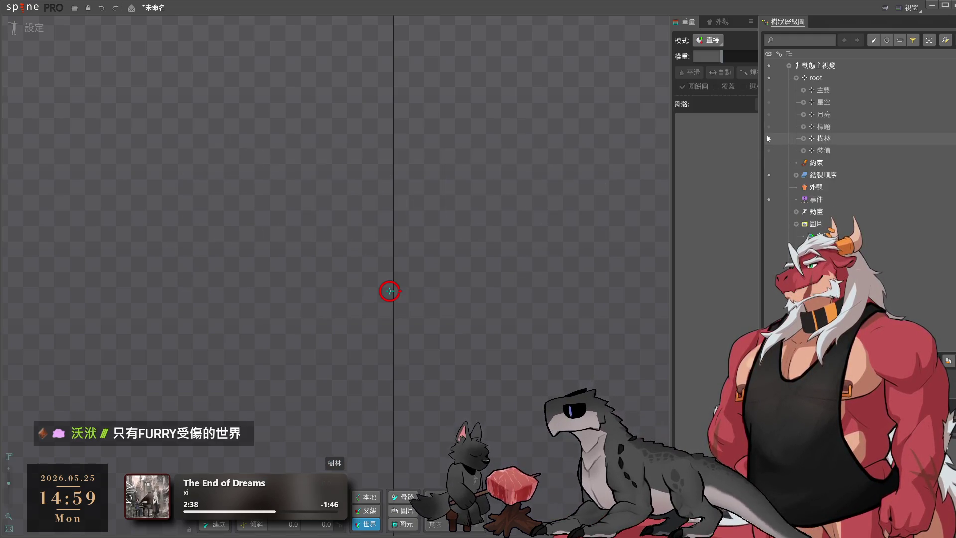
click(770, 138)
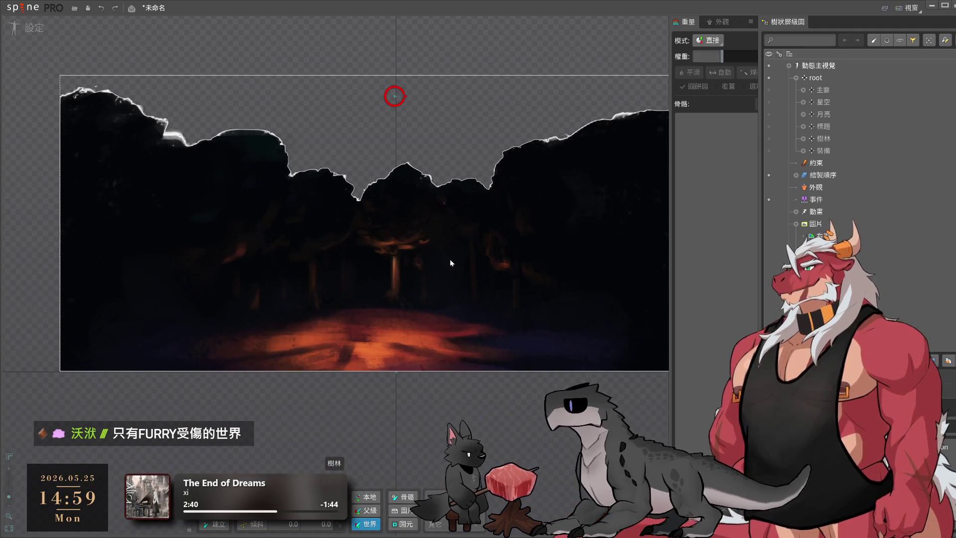
click(547, 244)
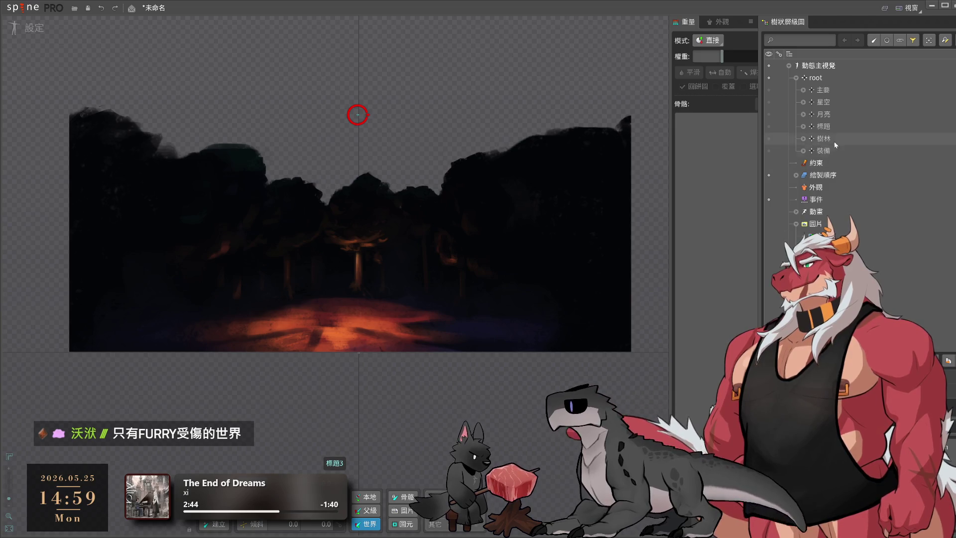
click(799, 140)
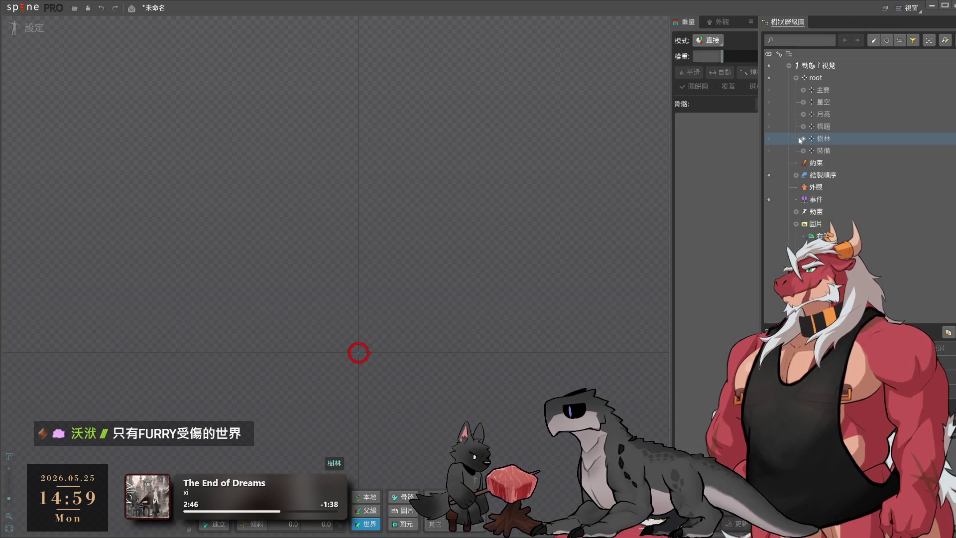
click(802, 138)
click(769, 139)
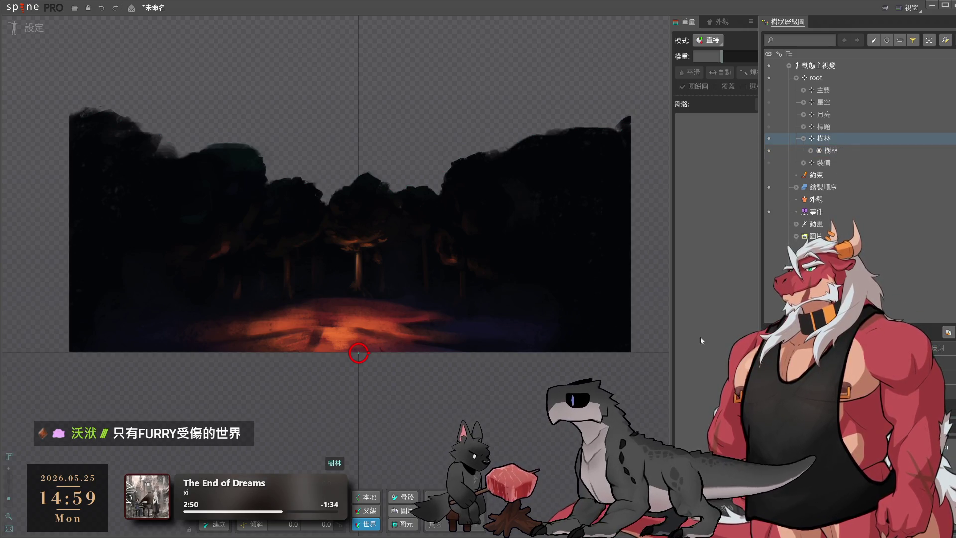
click(804, 140)
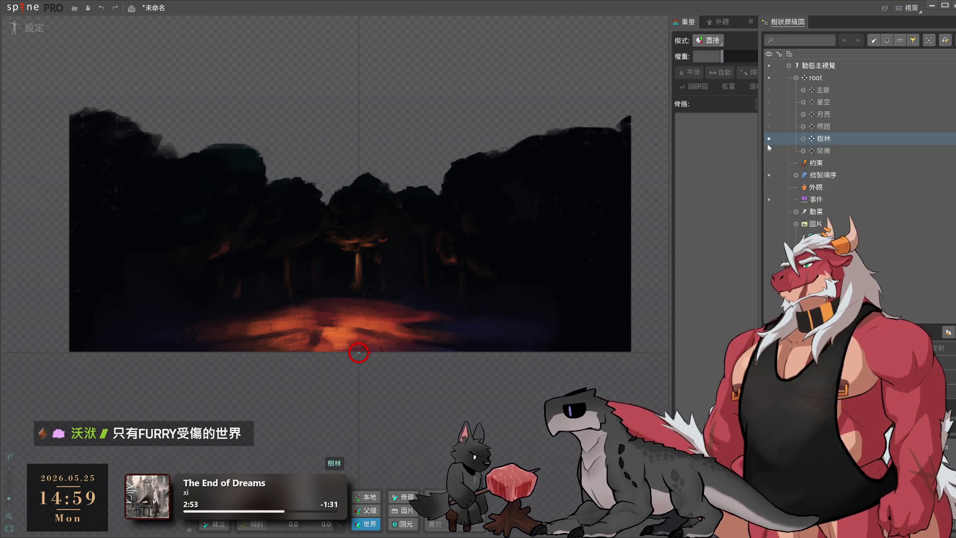
click(768, 143)
click(769, 150)
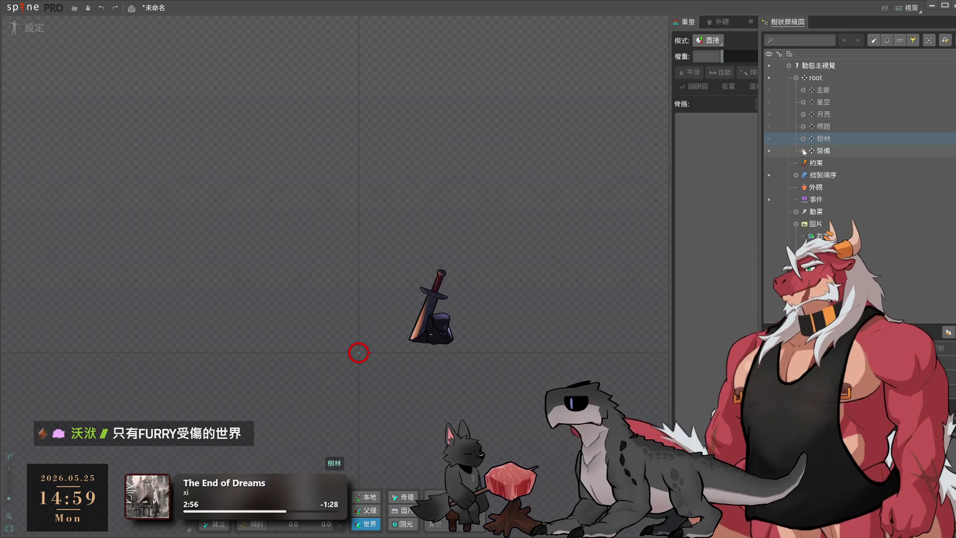
click(768, 151)
click(768, 151)
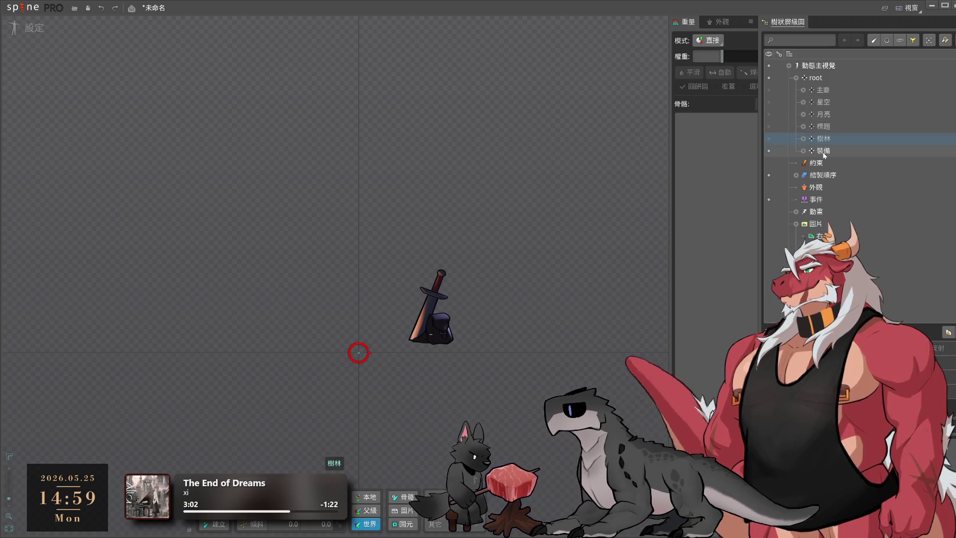
Move the 裝備 sword bone under 主要 and show the campfire, wolf and smoke
drag(823, 151, 822, 90)
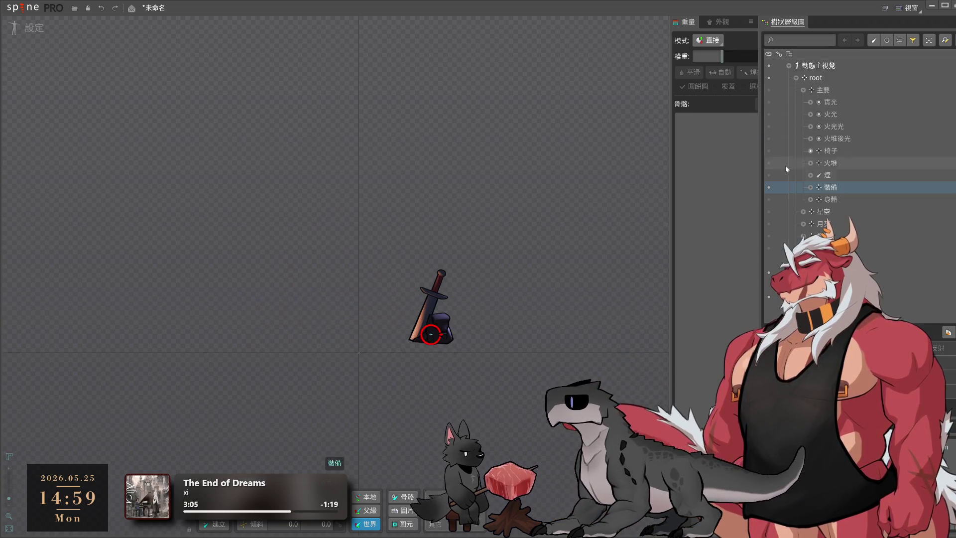
click(769, 187)
click(769, 90)
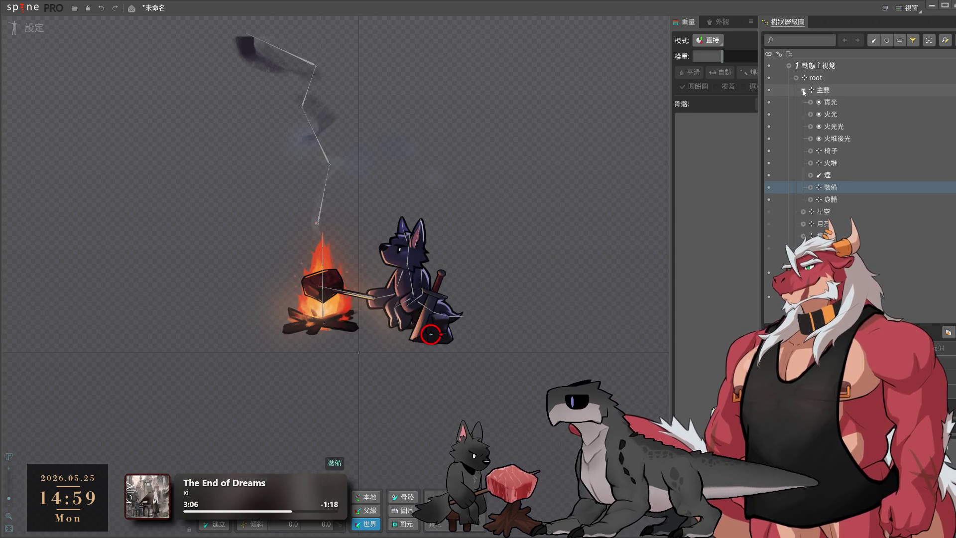
click(803, 90)
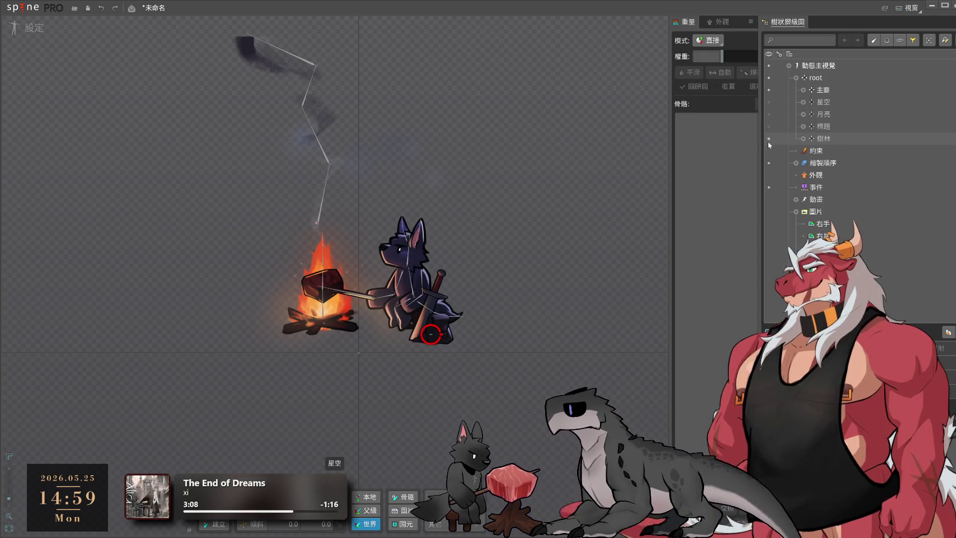
Make the forest, title, moon and starry sky visible, then open Save Project with Ctrl+S
click(769, 139)
click(769, 126)
click(769, 114)
click(769, 101)
scroll(449, 309, down, 2)
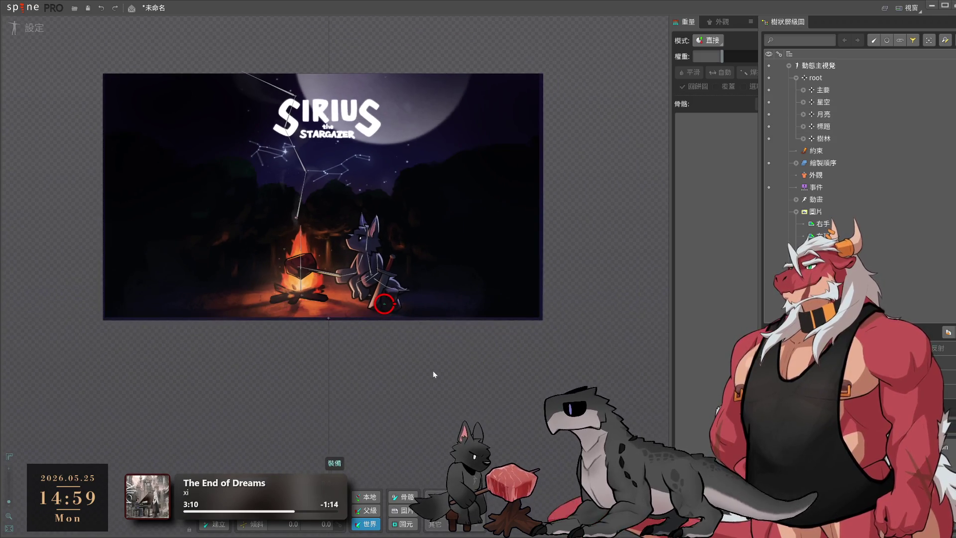
scroll(448, 359, up, 4)
key(ctrl+s)
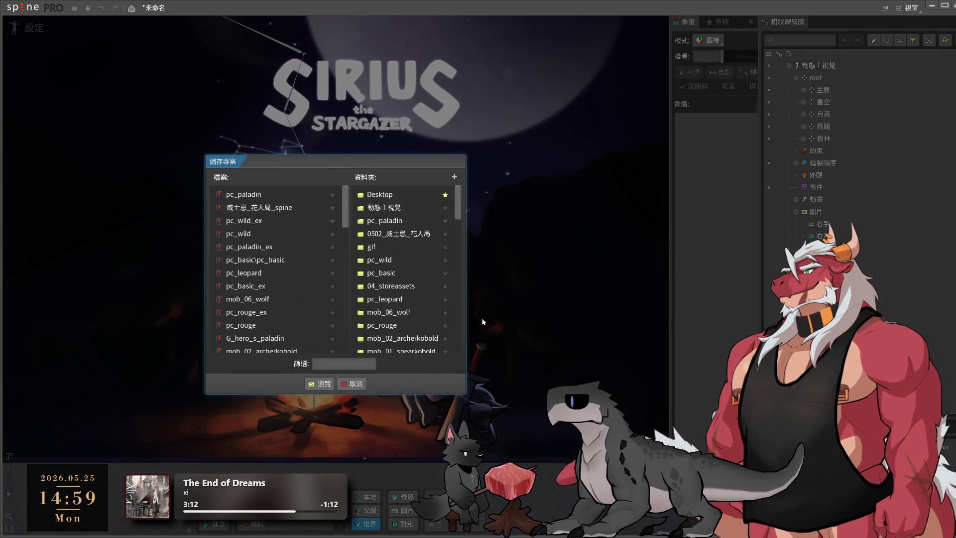
Browse to a save location and save the project as 動態主視覺
click(320, 383)
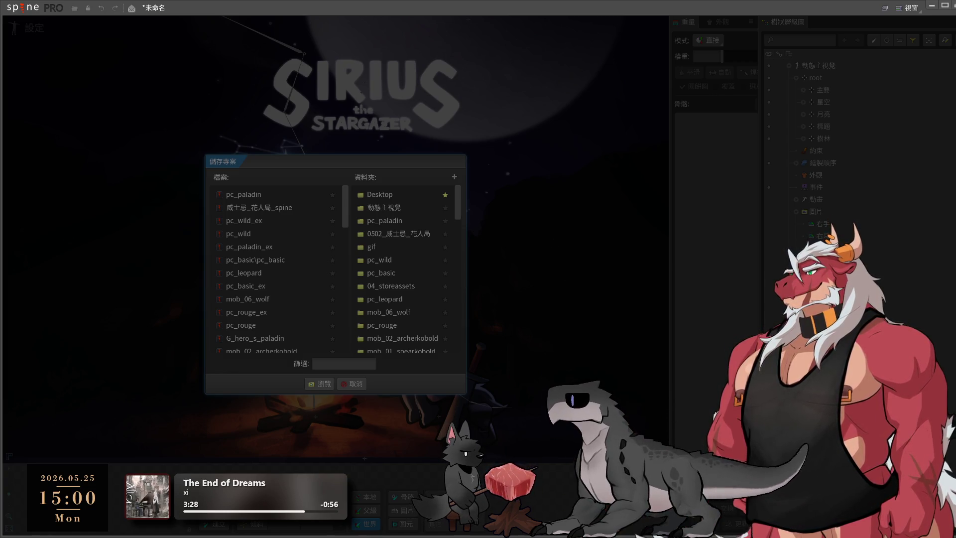
key(Return)
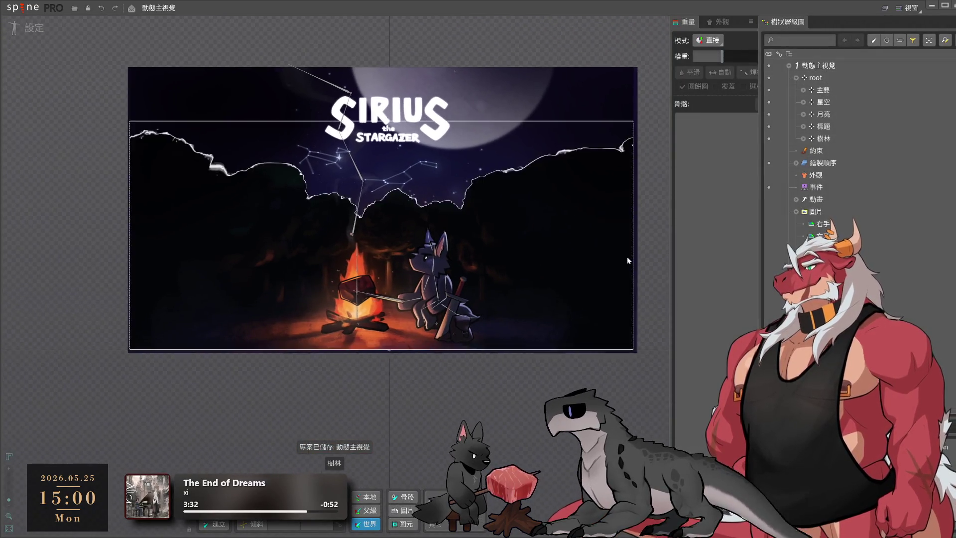
scroll(356, 227, up, 4)
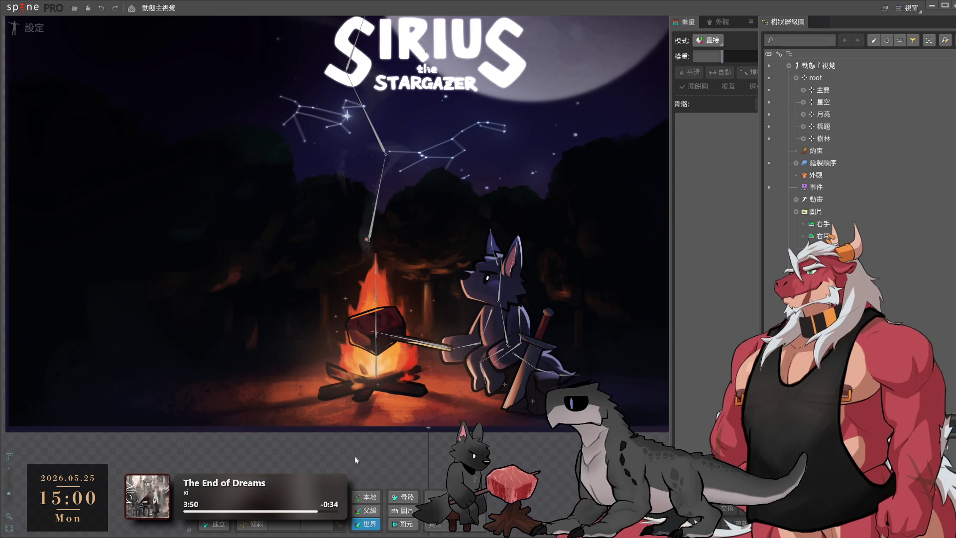
drag(616, 321, 553, 348)
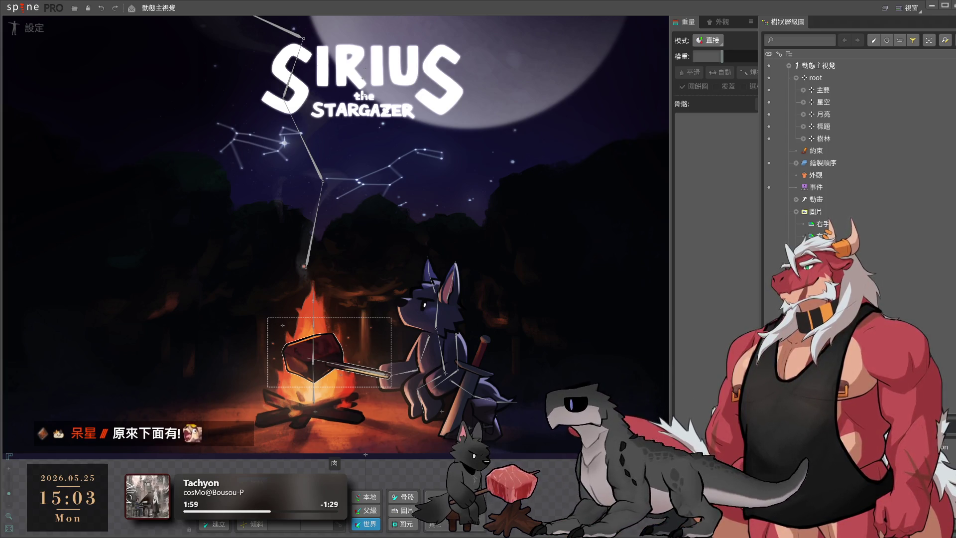
click(428, 304)
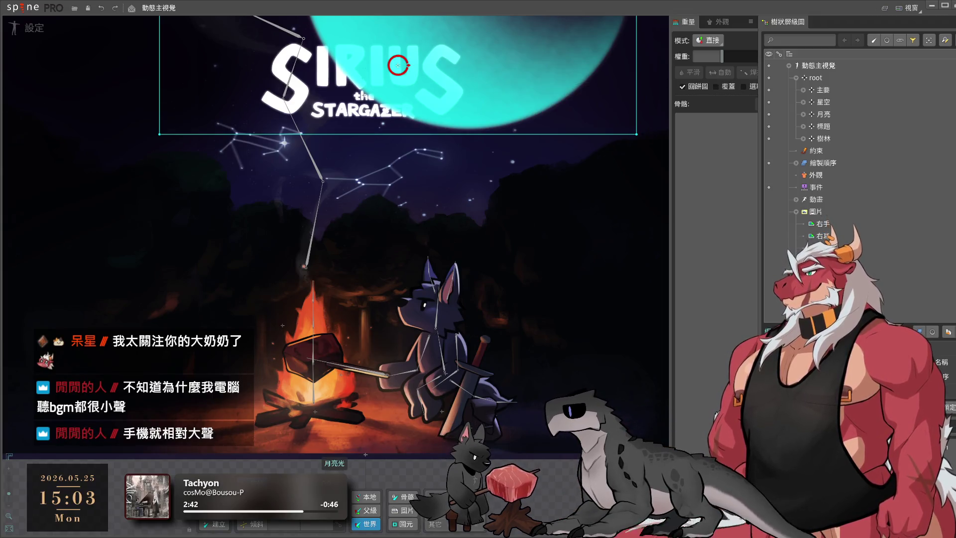
Filter the Tree to list only attachments and select the 背景 background attachment
click(836, 75)
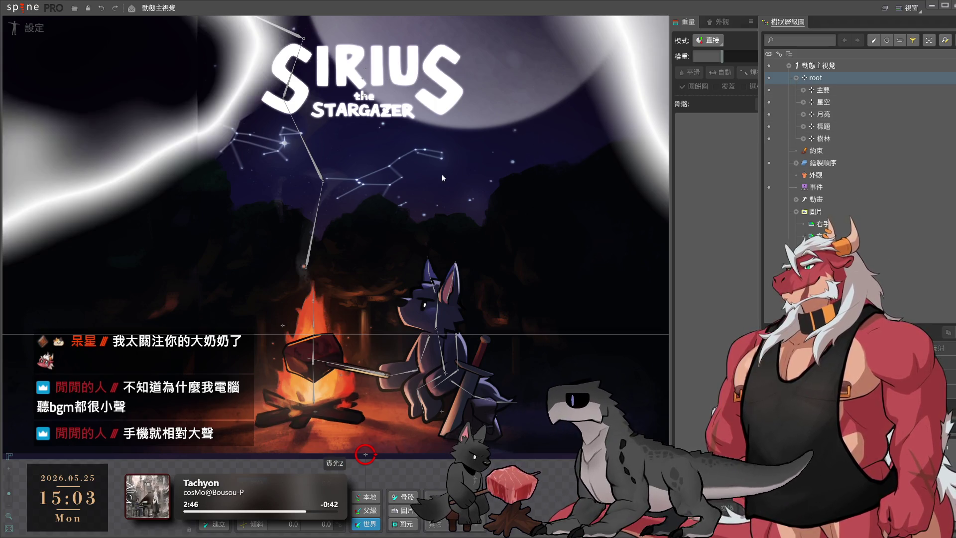
scroll(400, 194, down, 3)
scroll(400, 239, up, 5)
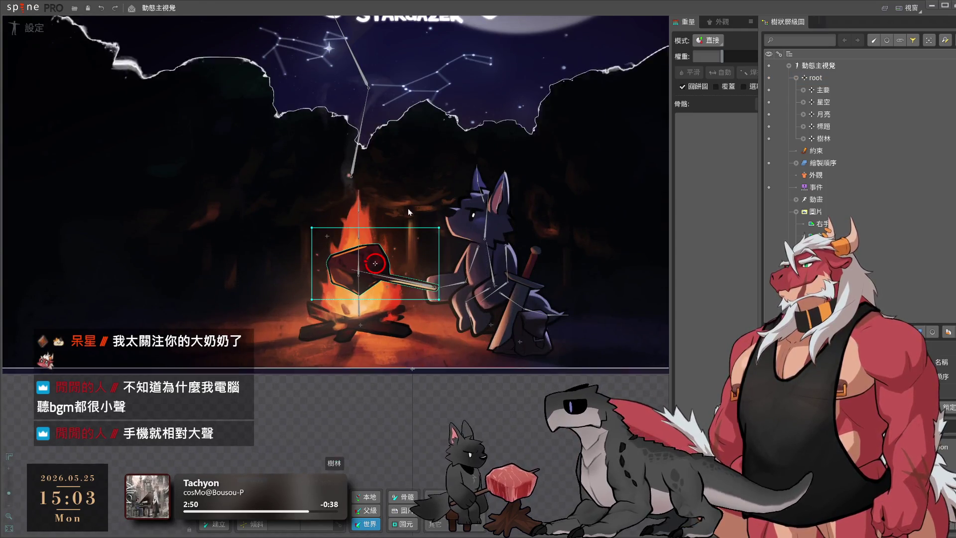
click(900, 40)
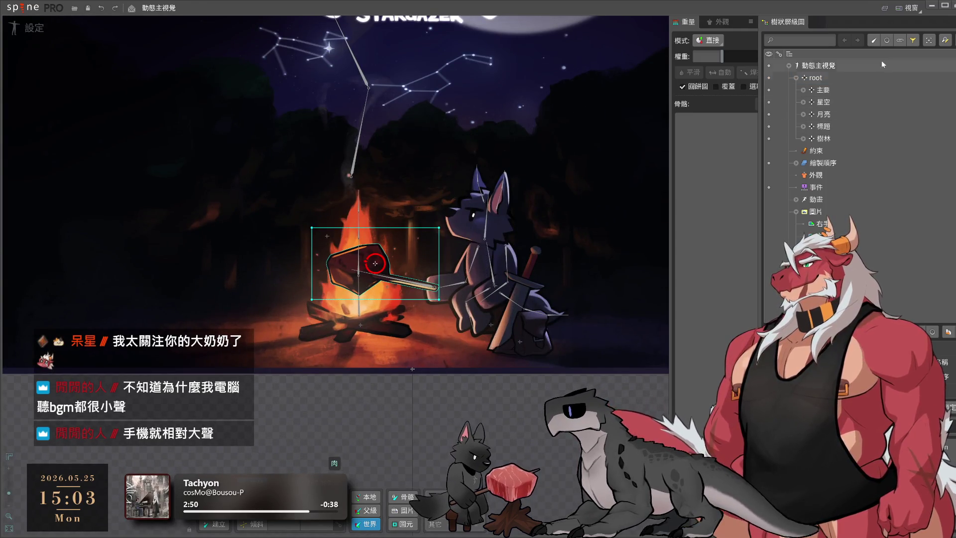
click(840, 87)
scroll(845, 116, down, 1)
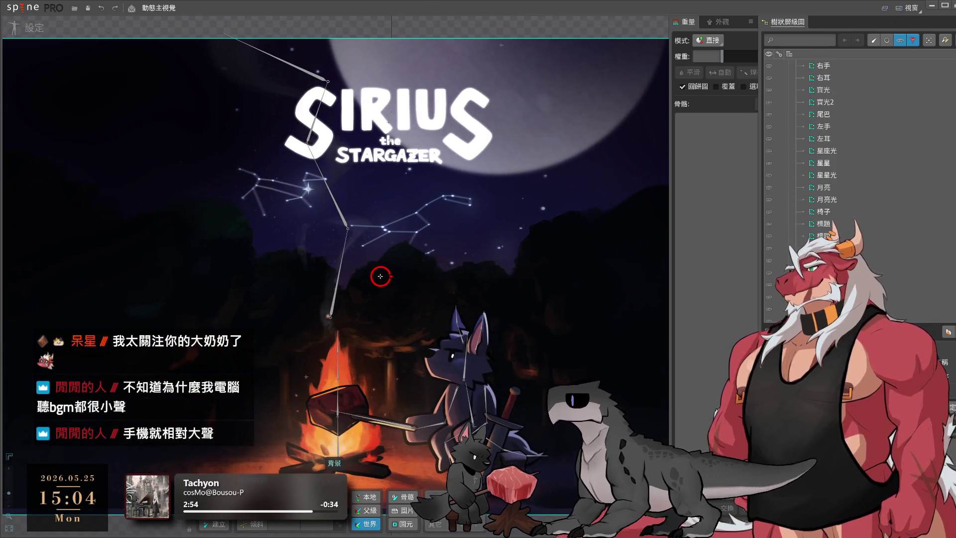
Select the 右手 arm attachment, enter mesh editing and trace its outline into a hull
click(936, 478)
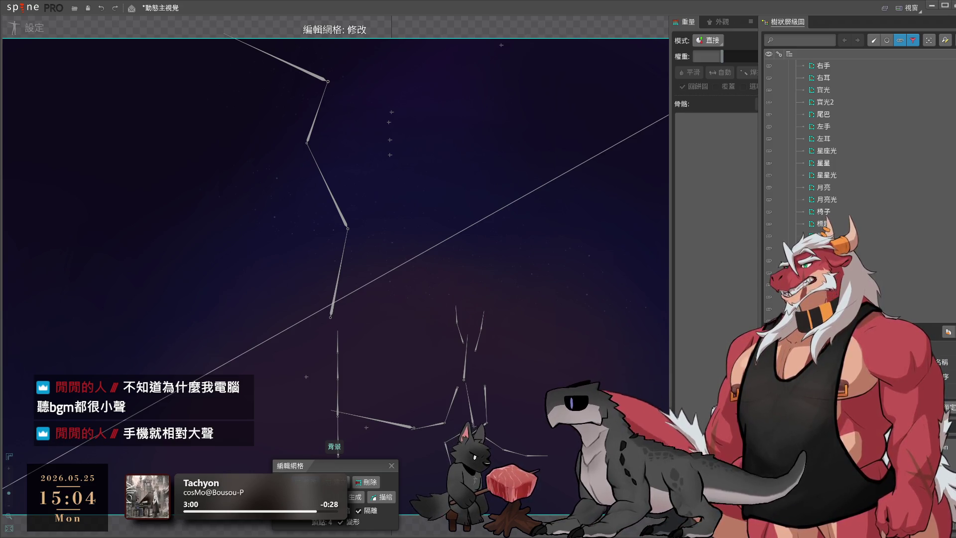
scroll(545, 364, down, 3)
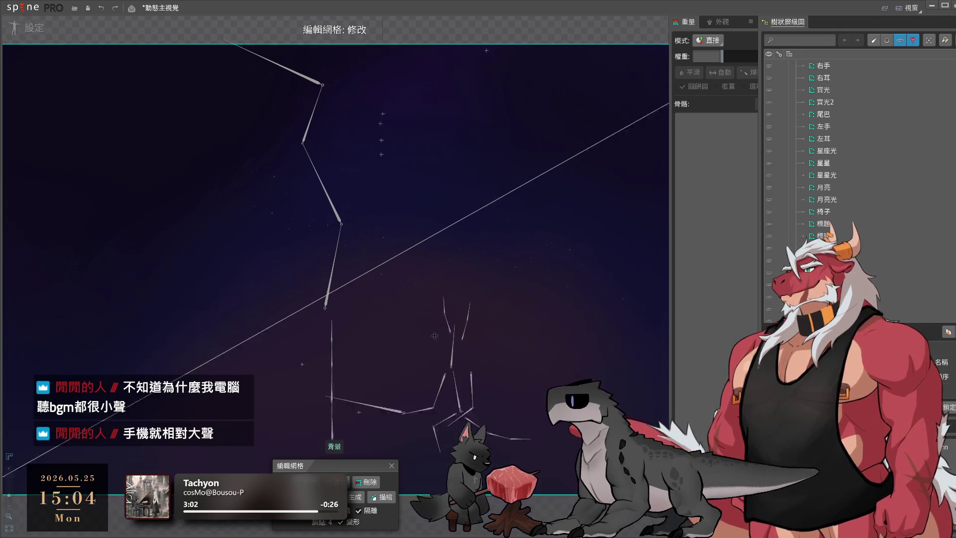
scroll(832, 149, up, 2)
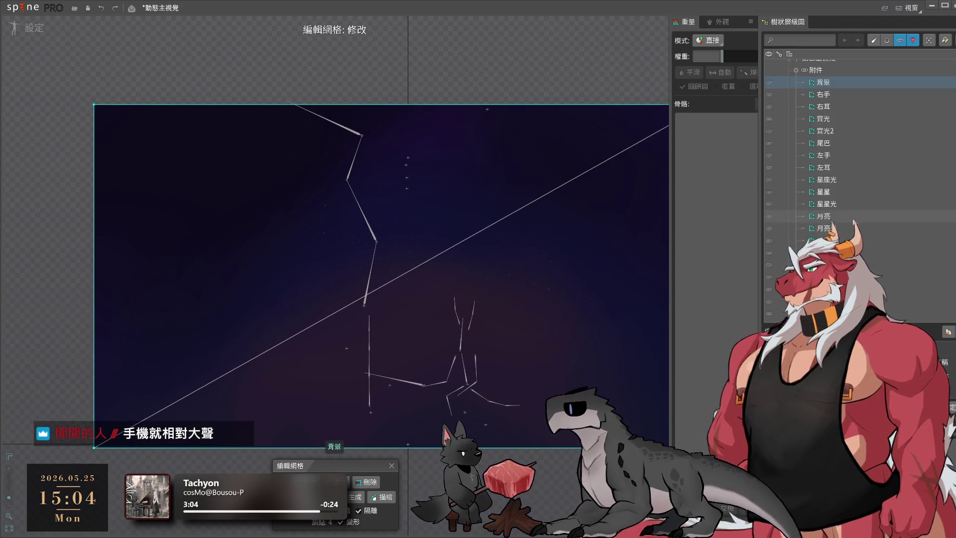
click(833, 99)
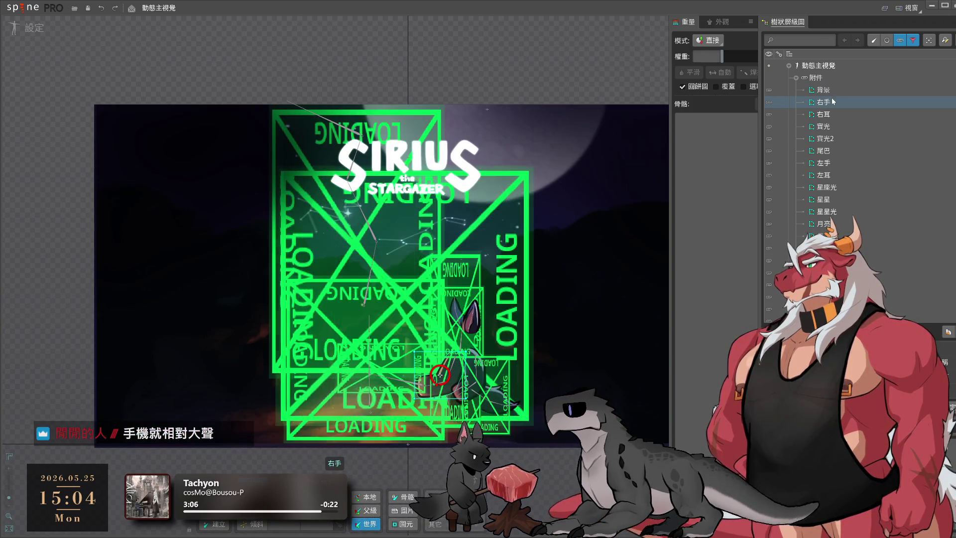
scroll(642, 404, up, 3)
double_click(494, 268)
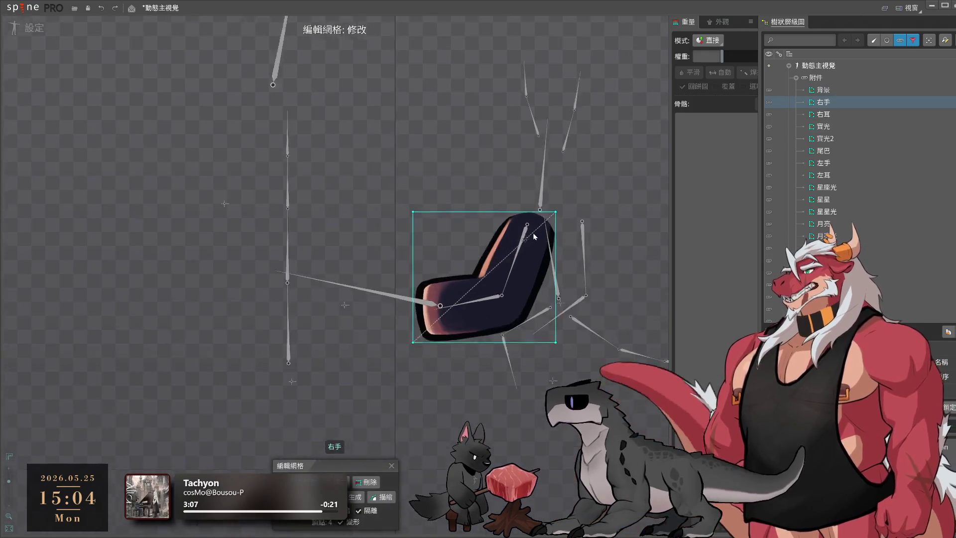
click(383, 496)
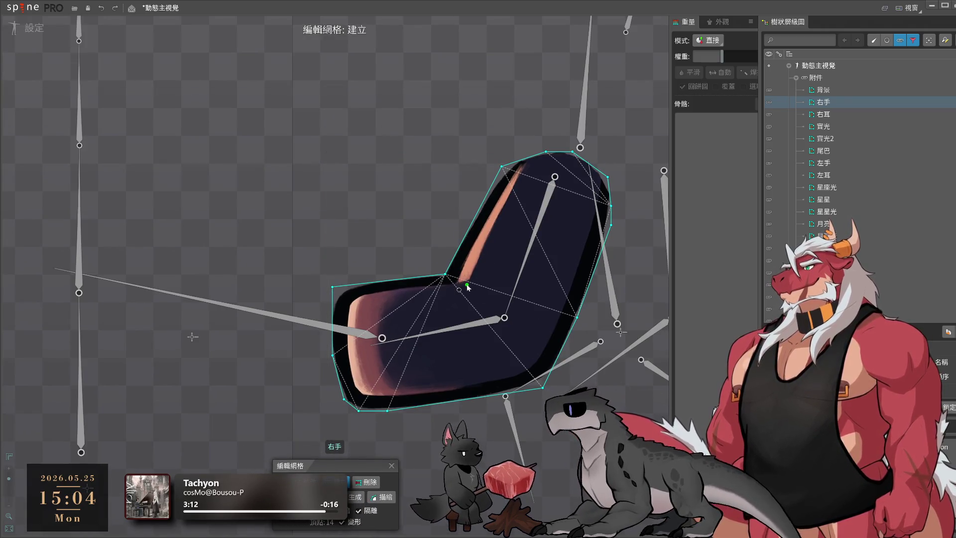
Add vertices around the 右手 elbow and right edge, testing the deformation
click(542, 318)
click(494, 317)
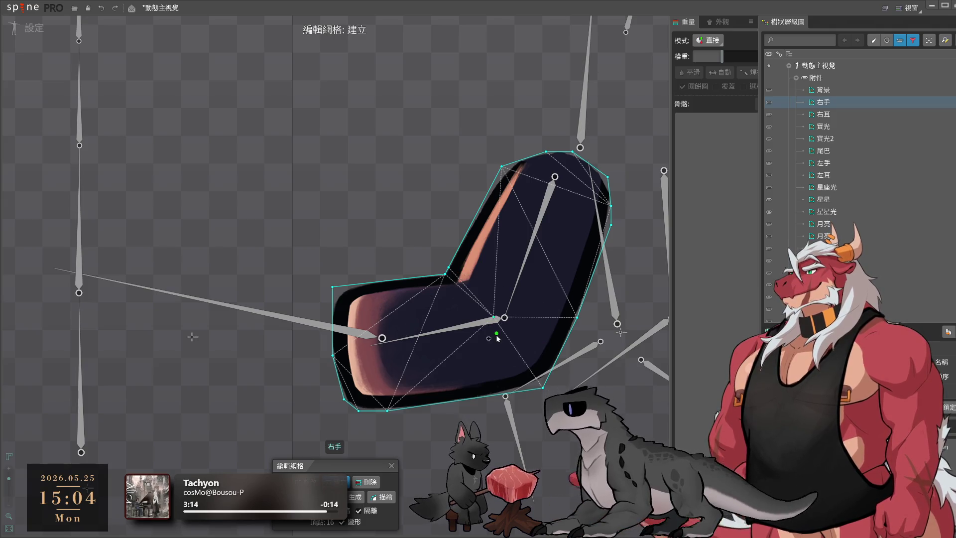
click(562, 347)
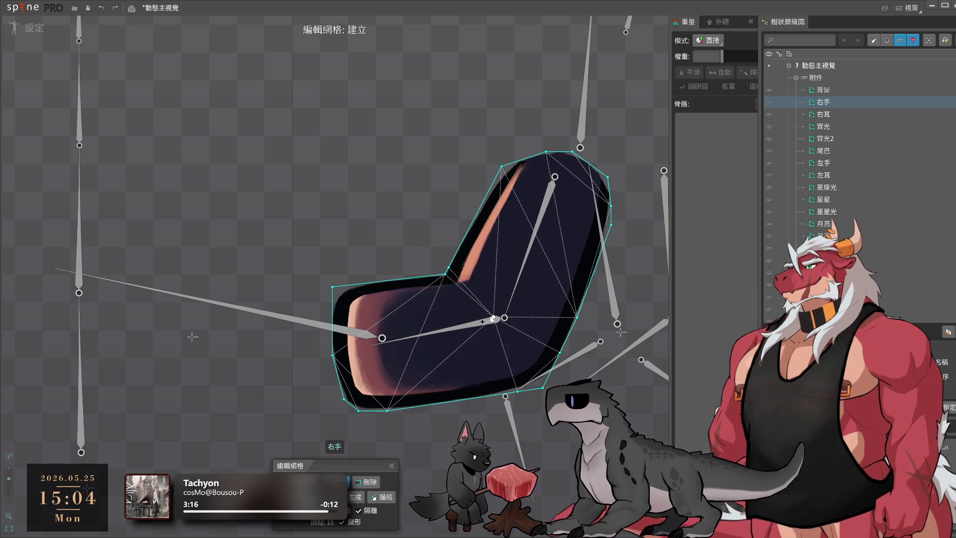
click(561, 352)
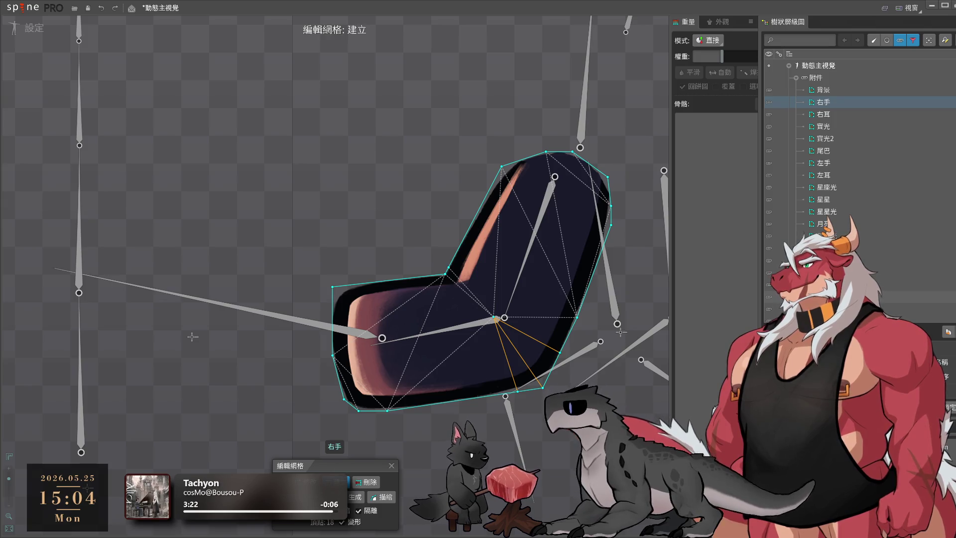
drag(494, 319, 498, 320)
key(ctrl+z)
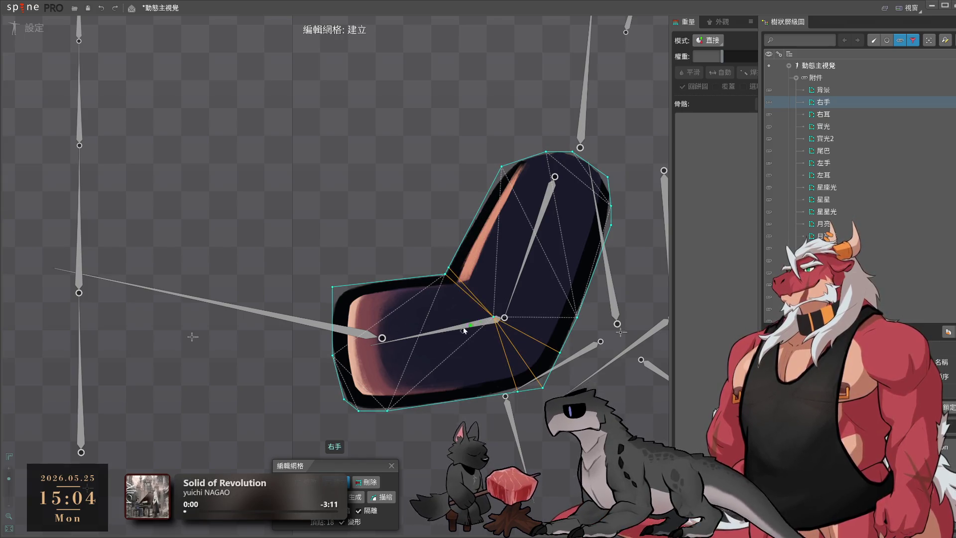
Reposition the inner elbow hull vertices and add a left-edge vertex fitted to the outline
scroll(429, 241, up, 3)
click(305, 483)
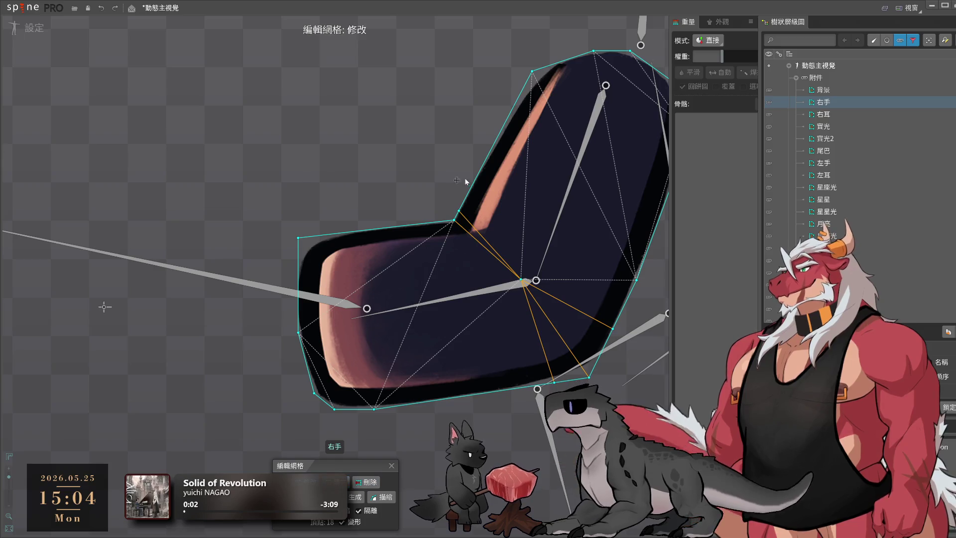
drag(454, 220, 455, 212)
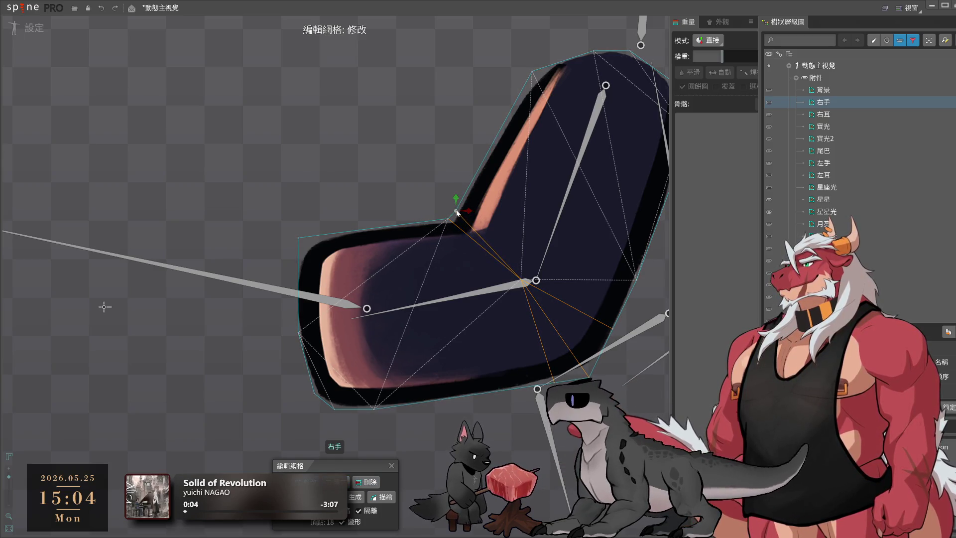
mouse_move(521, 237)
mouse_down()
mouse_move(547, 193)
mouse_move(483, 245)
mouse_up()
click(328, 482)
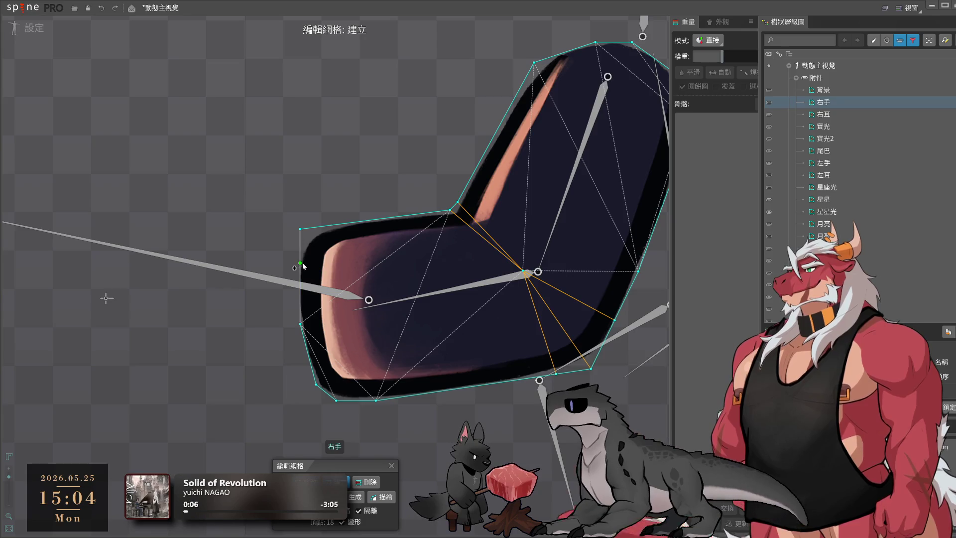
click(300, 290)
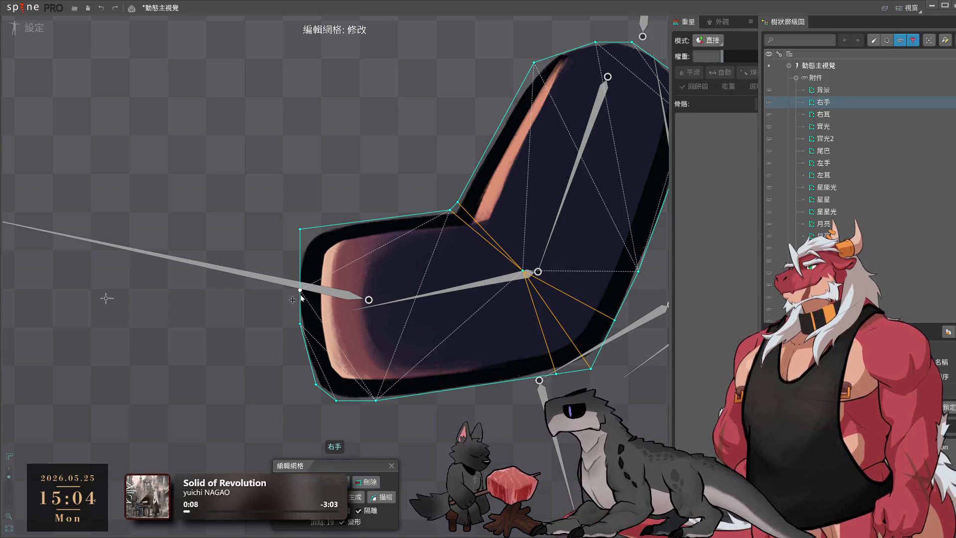
mouse_move(300, 291)
mouse_down()
mouse_move(292, 269)
mouse_move(300, 233)
mouse_move(316, 230)
mouse_up()
drag(347, 337, 342, 307)
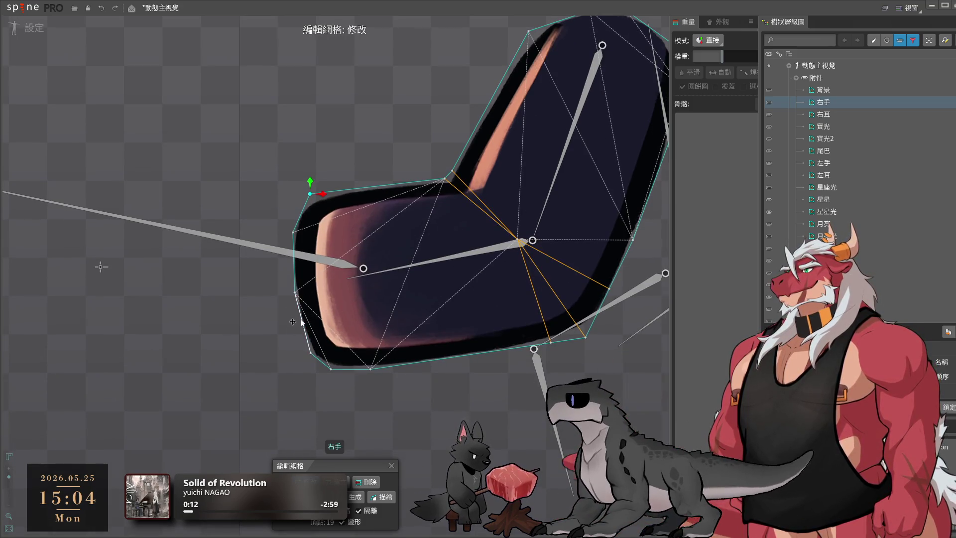
click(309, 354)
click(371, 370)
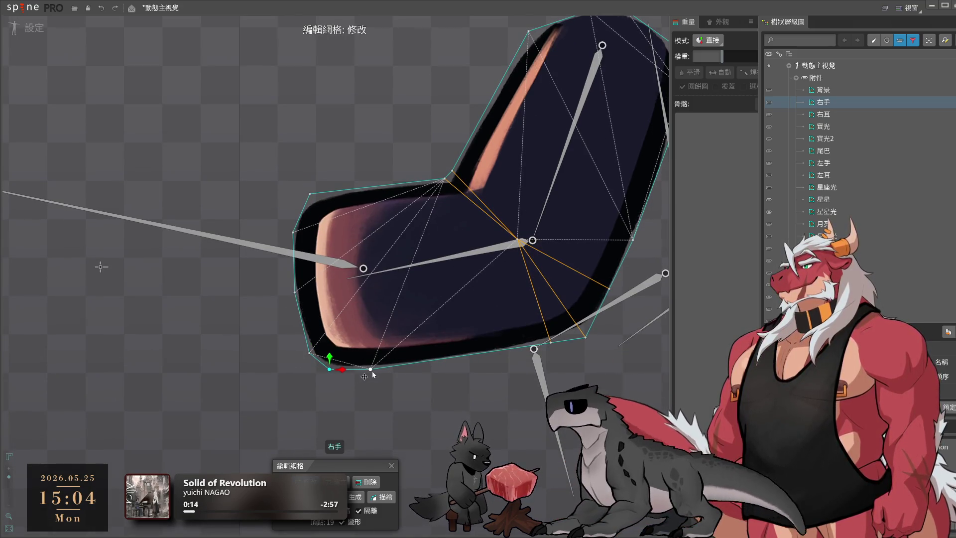
drag(372, 371, 393, 375)
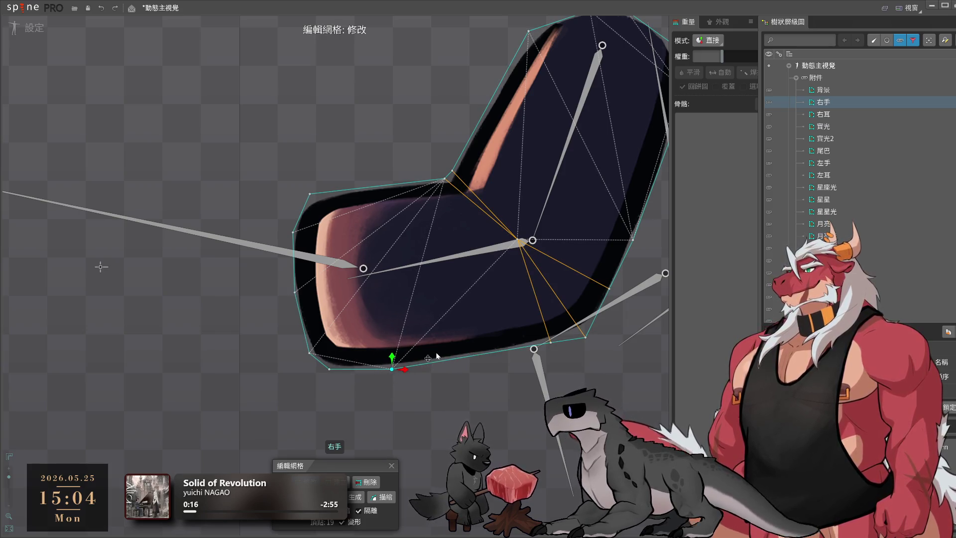
Add a bottom-edge vertex, refit the bottom and left hull vertices, and add a top-edge vertex
key(c)
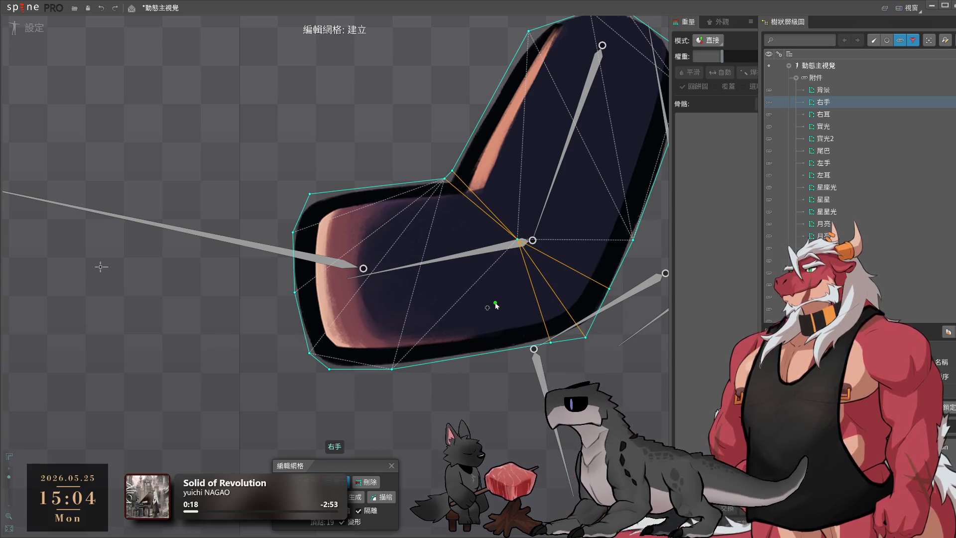
click(488, 354)
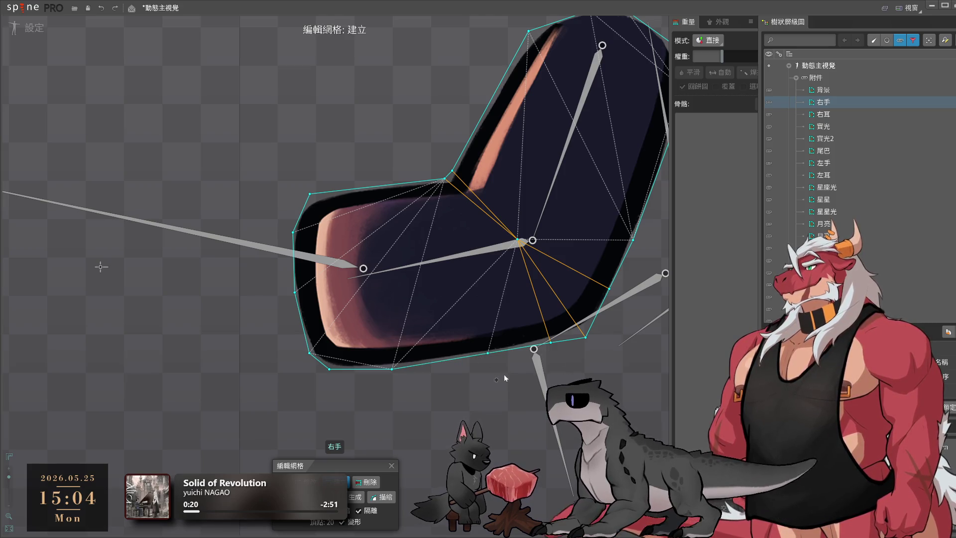
key(m)
scroll(406, 374, up, 2)
click(387, 366)
drag(387, 369, 383, 365)
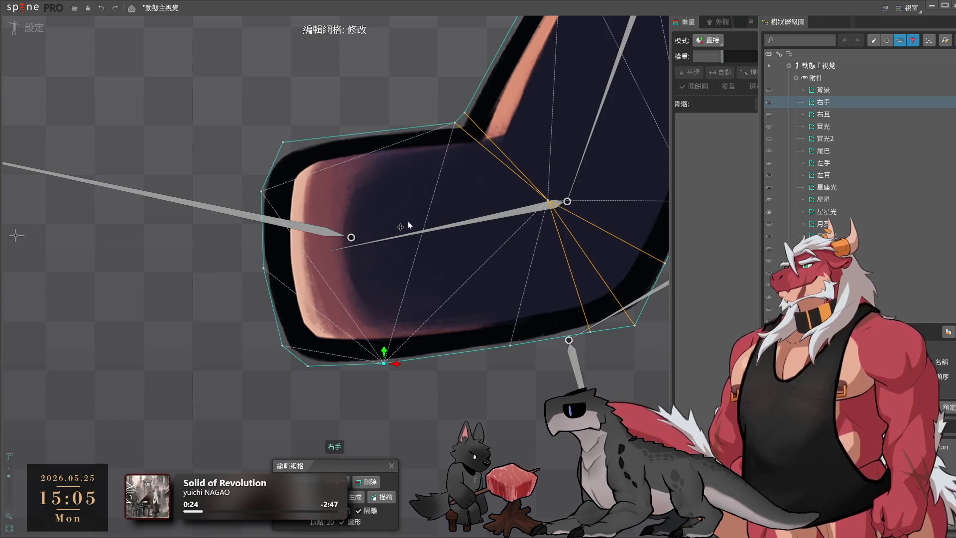
drag(261, 193, 262, 180)
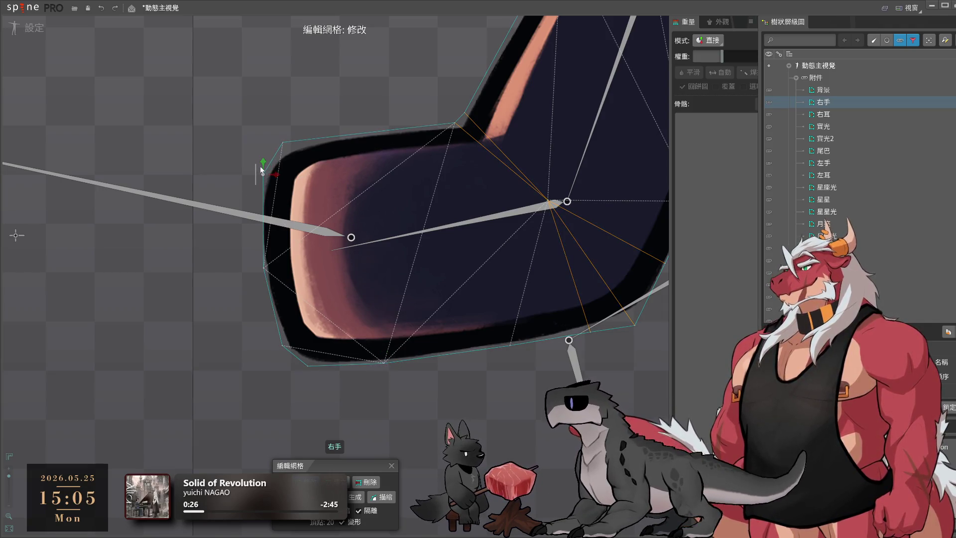
drag(263, 268, 261, 261)
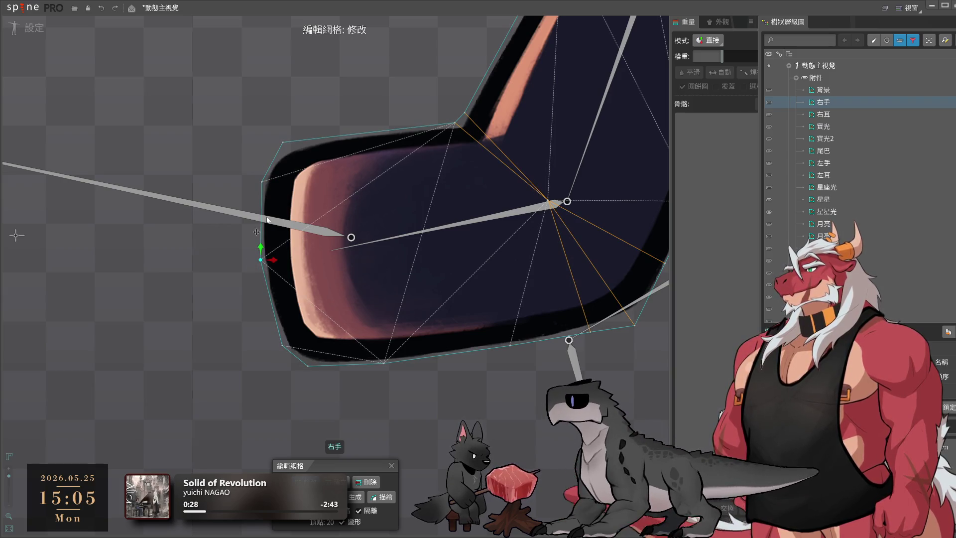
click(284, 143)
key(c)
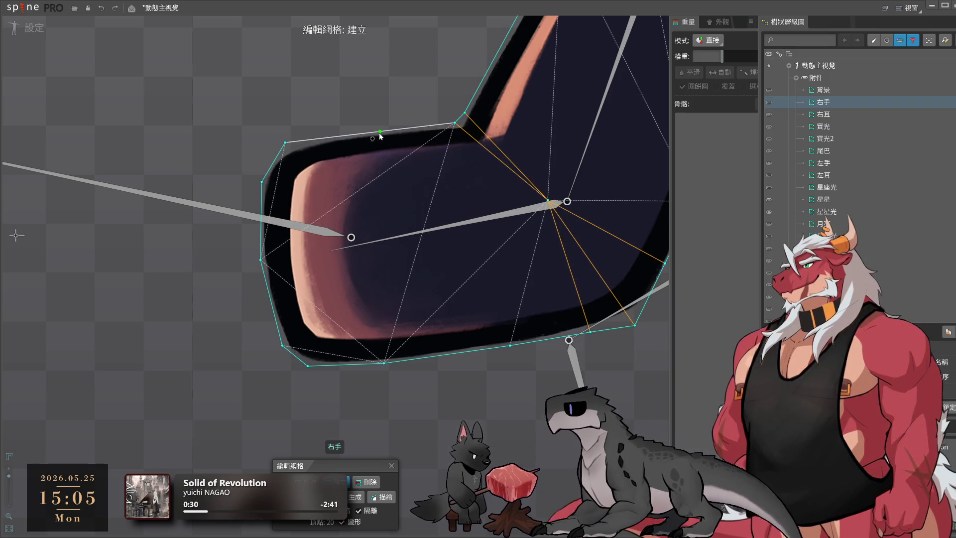
click(370, 133)
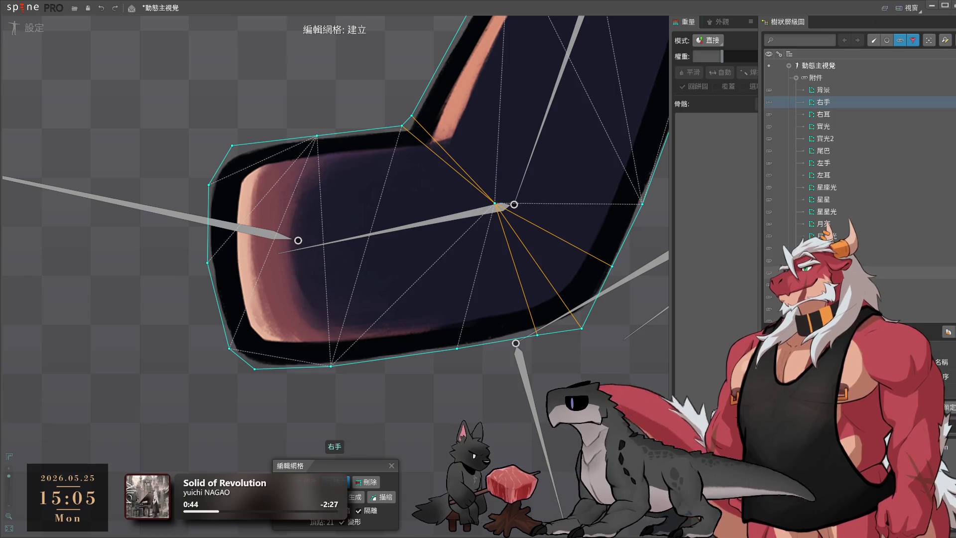
Add an upper-arm vertex and refit the right-edge and bottom-right hull vertices
drag(504, 342, 490, 444)
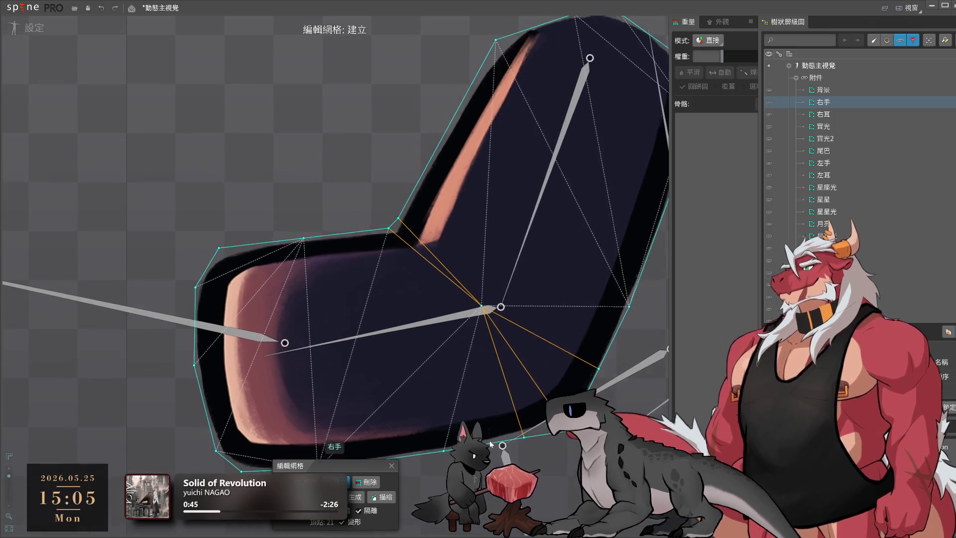
scroll(491, 444, down, 2)
click(517, 164)
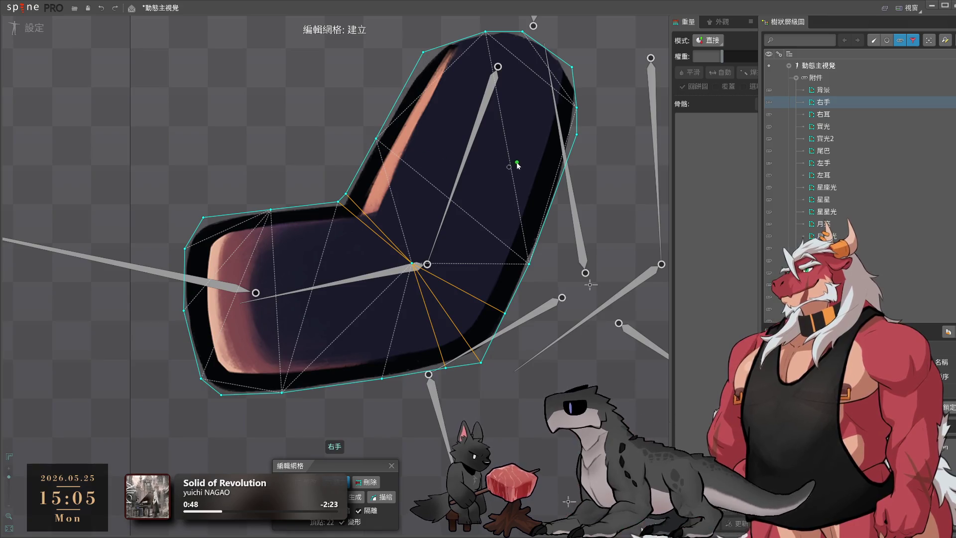
click(473, 31)
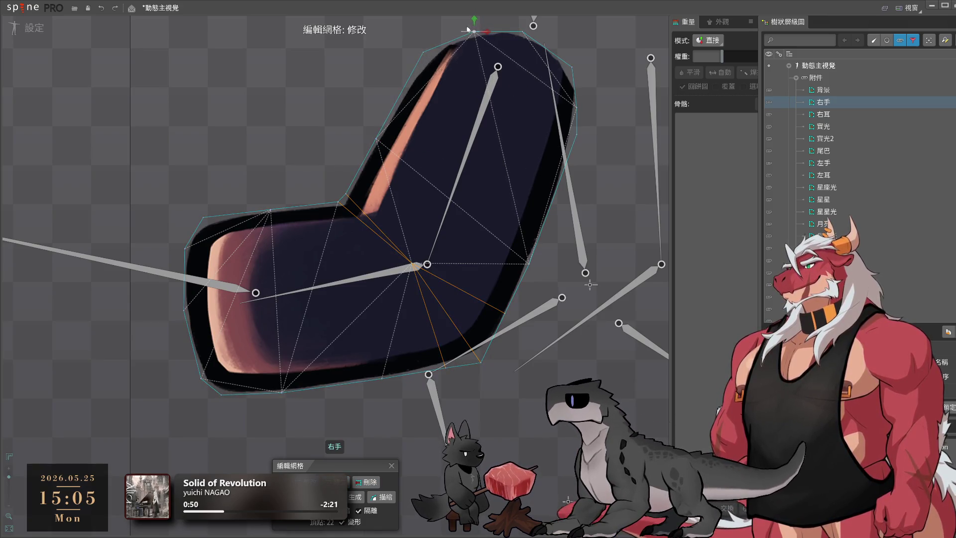
click(571, 66)
click(577, 104)
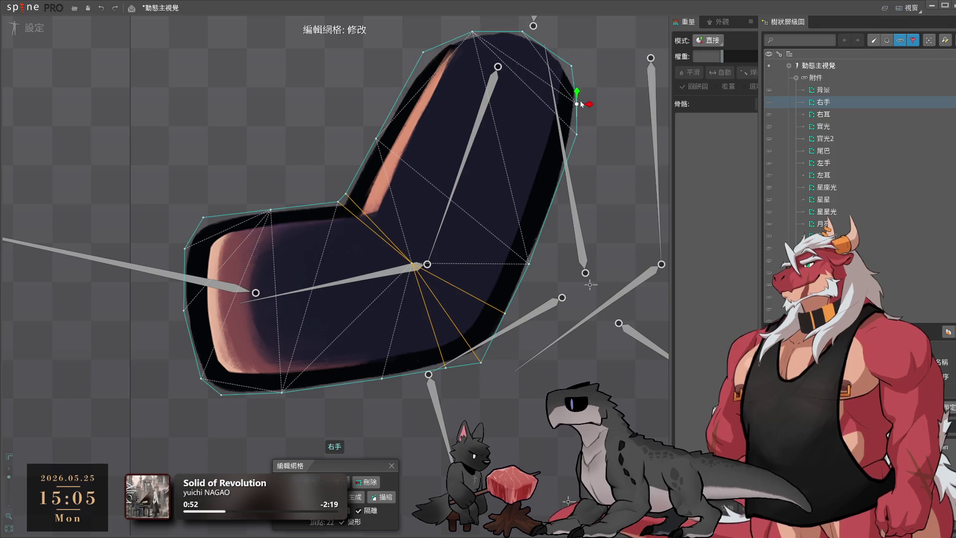
drag(577, 104, 577, 91)
drag(576, 134, 578, 148)
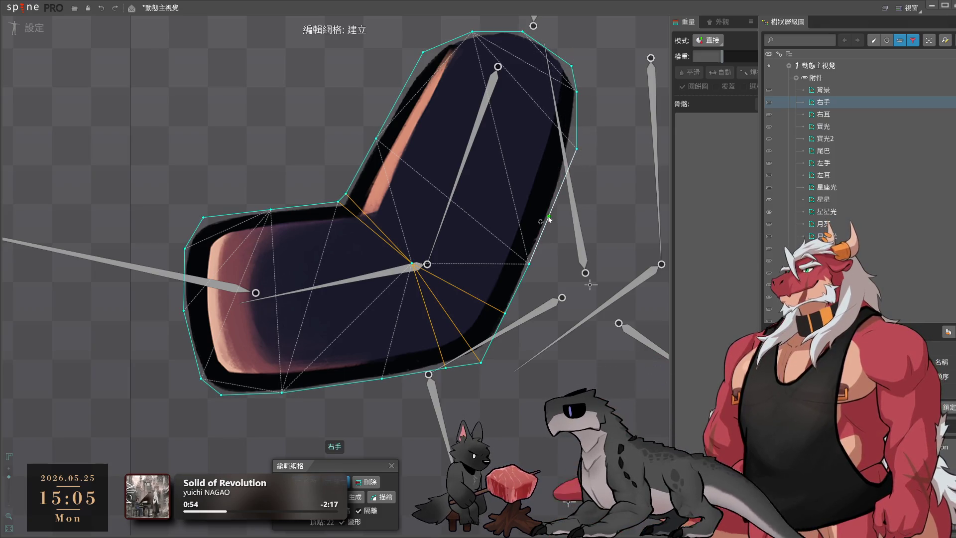
click(481, 364)
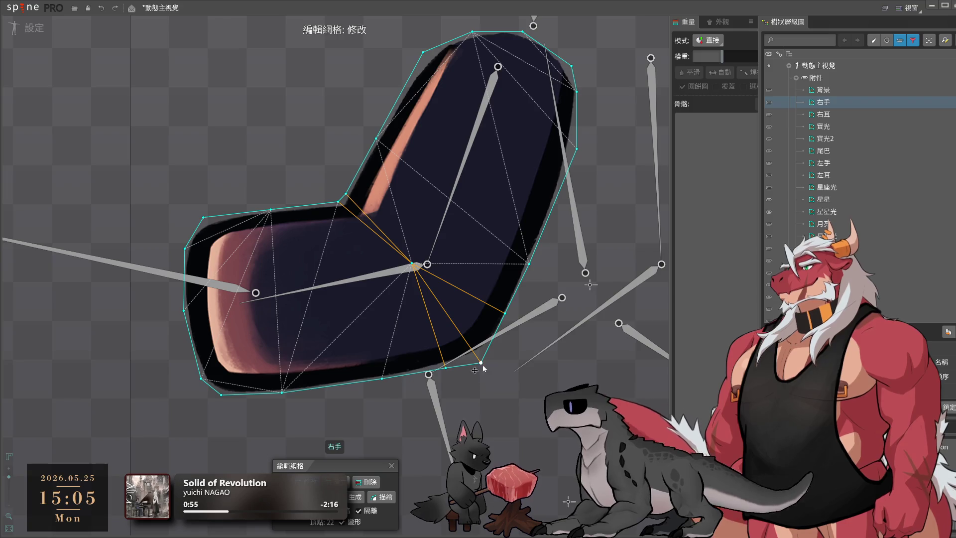
drag(482, 363, 483, 349)
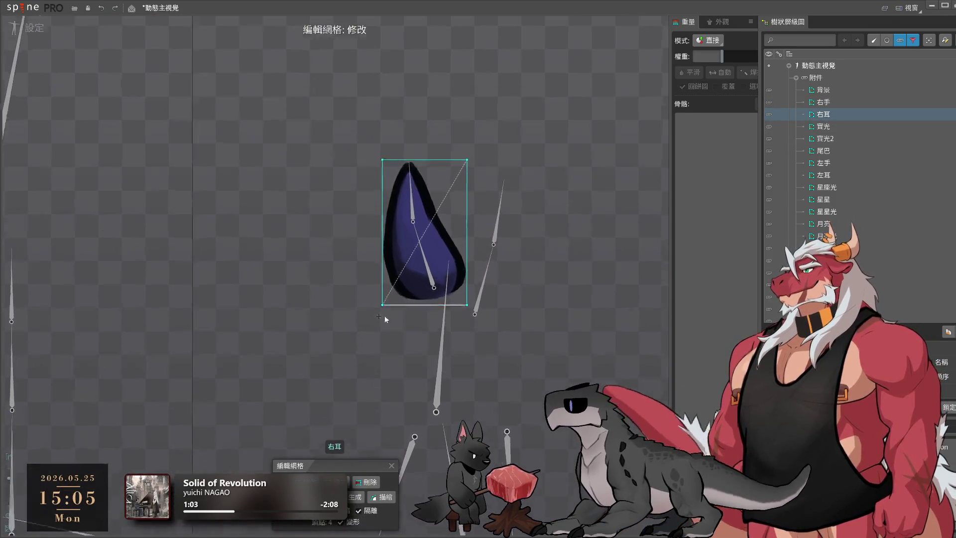
Trace the 右耳 ear outline into a mesh and drag stray vertices onto the ear edges
click(386, 497)
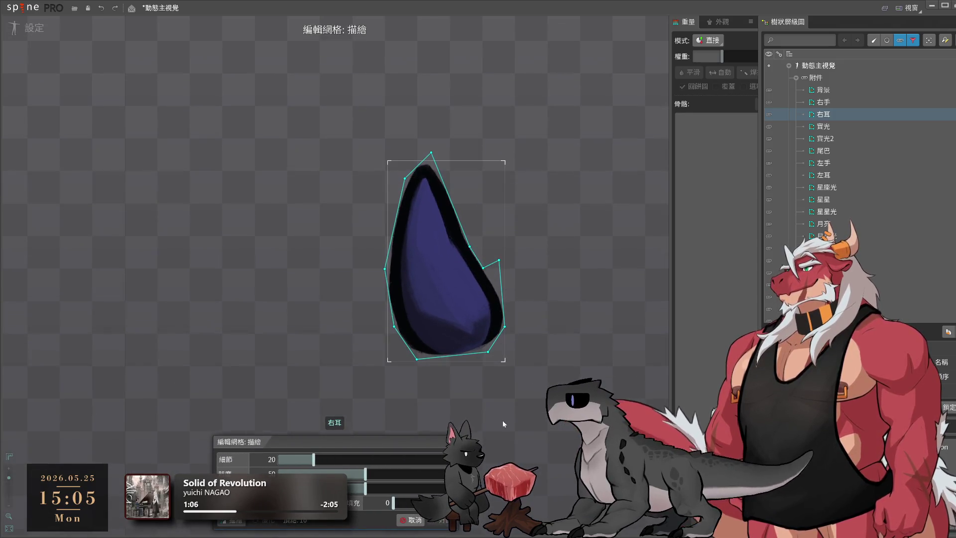
key(Return)
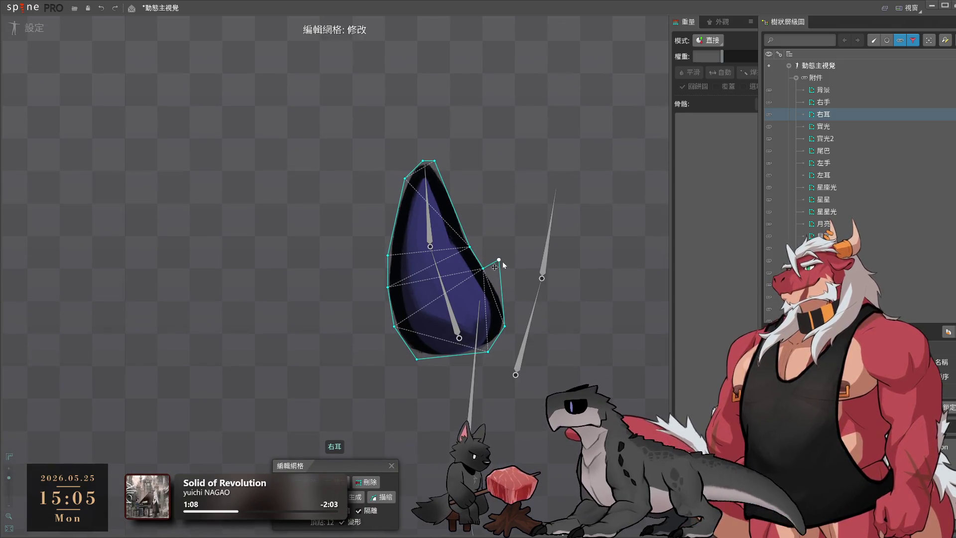
drag(500, 260, 505, 300)
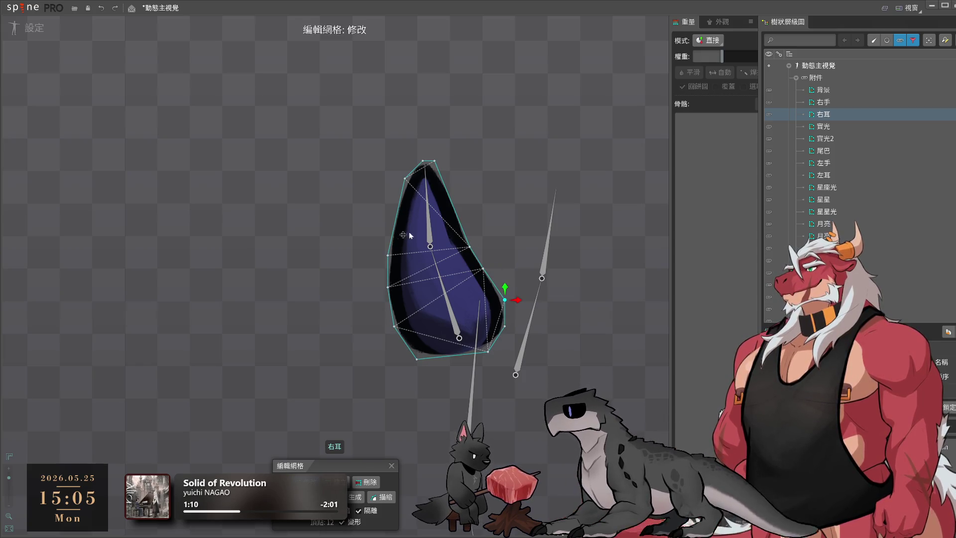
drag(388, 256, 391, 227)
drag(388, 287, 386, 274)
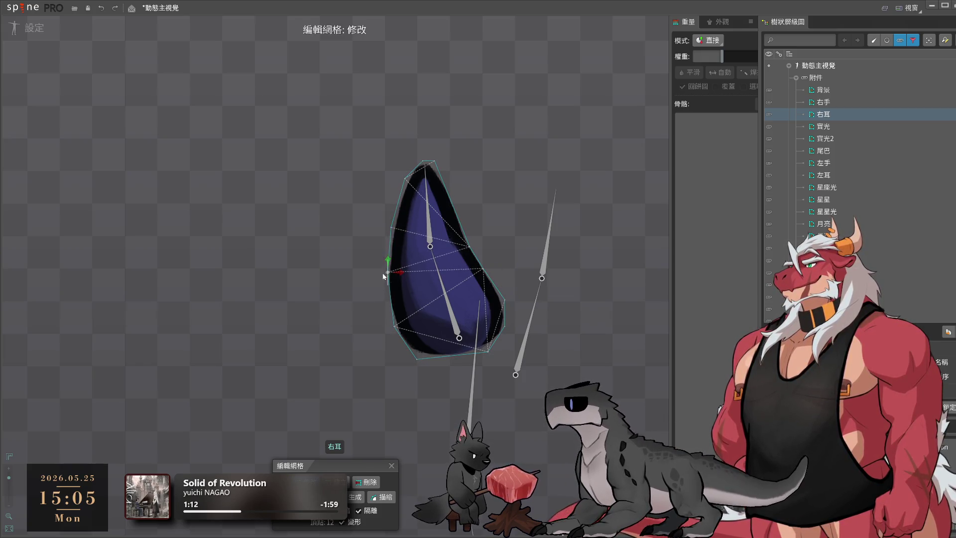
drag(468, 247, 465, 234)
Add a right-edge vertex, reshape the vertices around the ear tip, and exit mesh editing
click(435, 161)
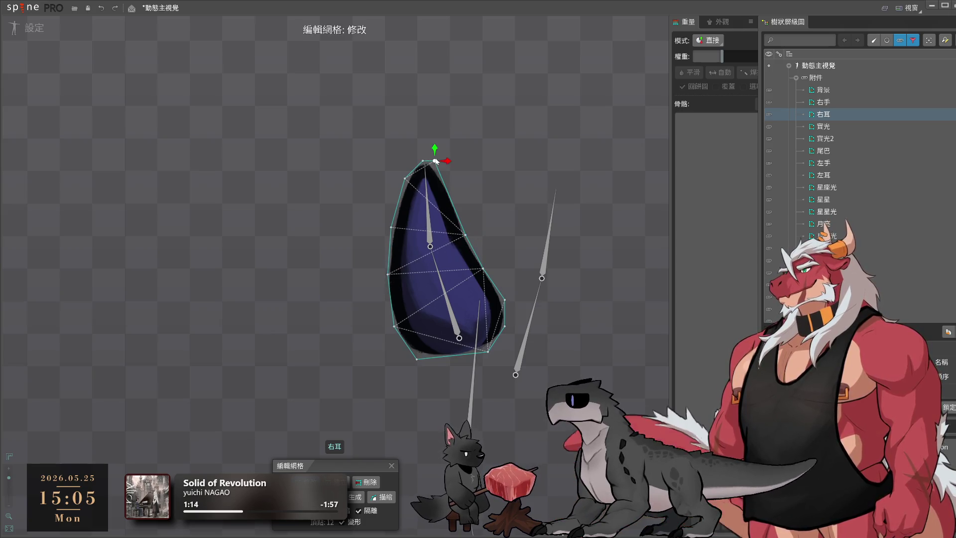
click(447, 190)
click(404, 180)
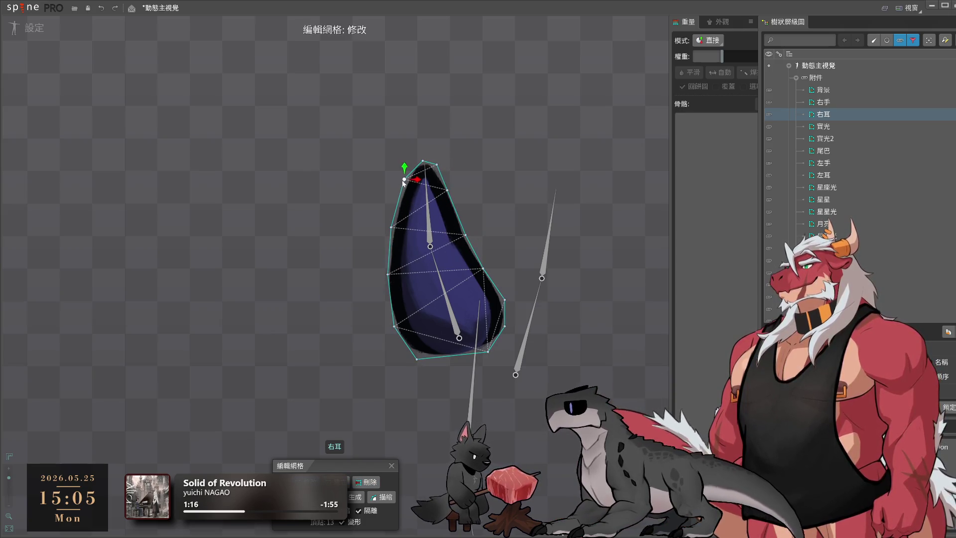
mouse_move(404, 180)
mouse_down()
mouse_move(401, 189)
mouse_move(418, 161)
mouse_up()
click(436, 161)
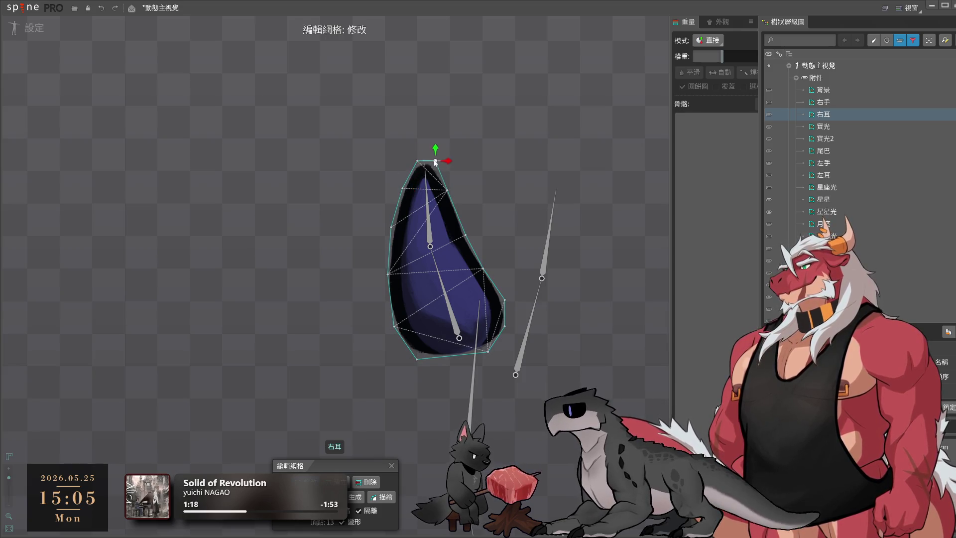
click(388, 288)
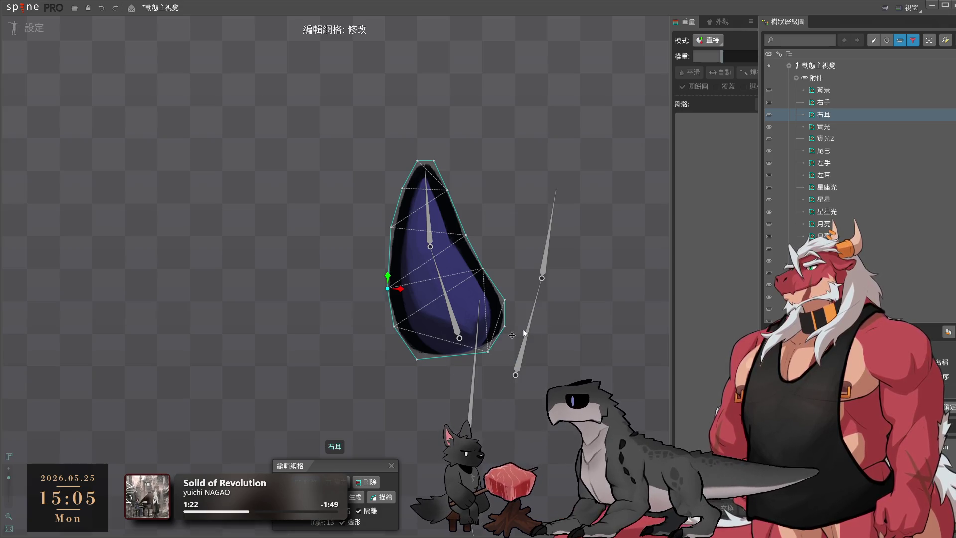
key(Escape)
scroll(404, 295, down, 3)
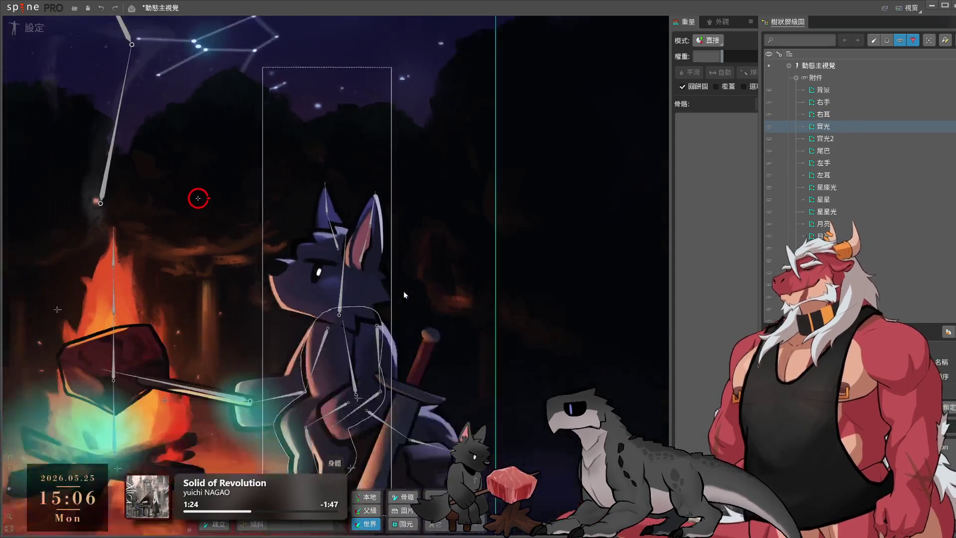
Edit the 實光 glow mesh, adding interior vertices across it and vertices along its upper and right borders
scroll(404, 294, down, 3)
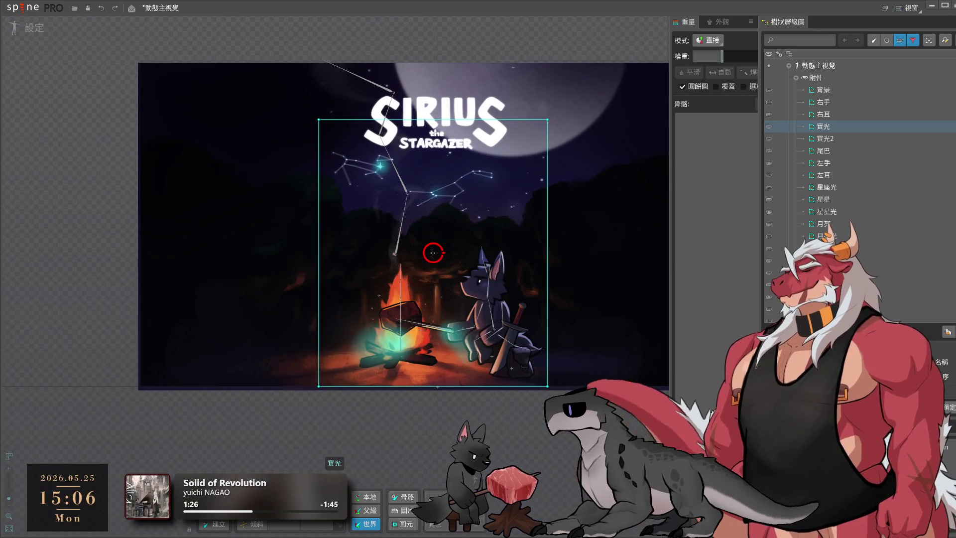
double_click(433, 252)
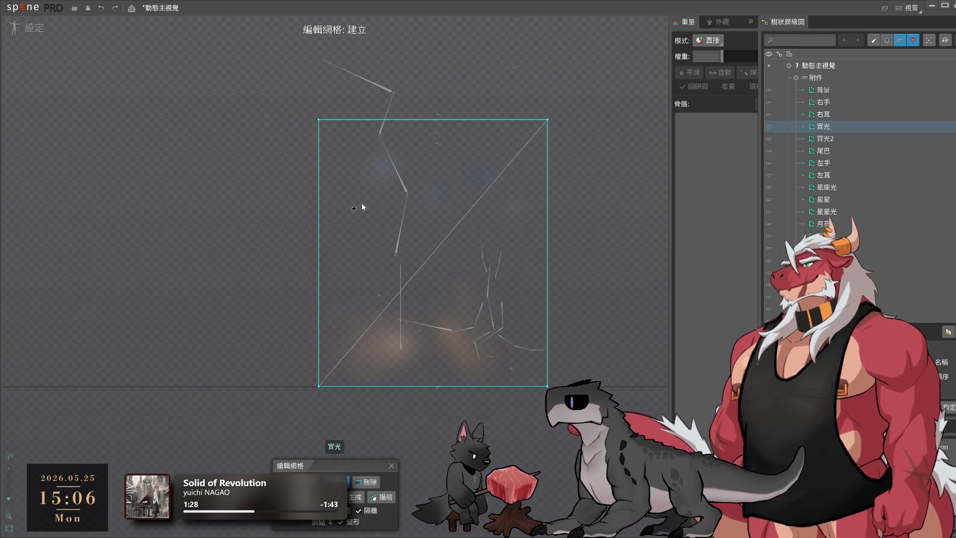
click(318, 198)
click(381, 230)
click(436, 244)
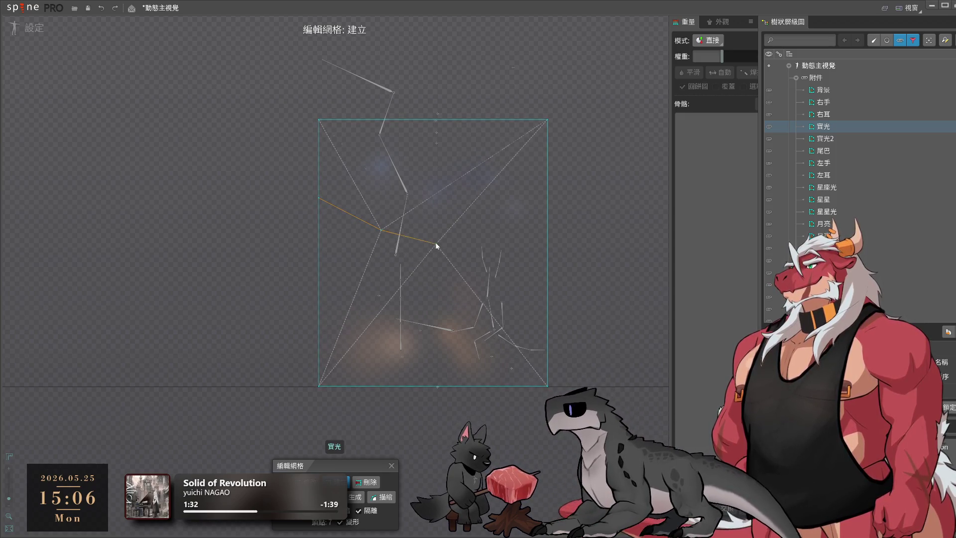
click(547, 240)
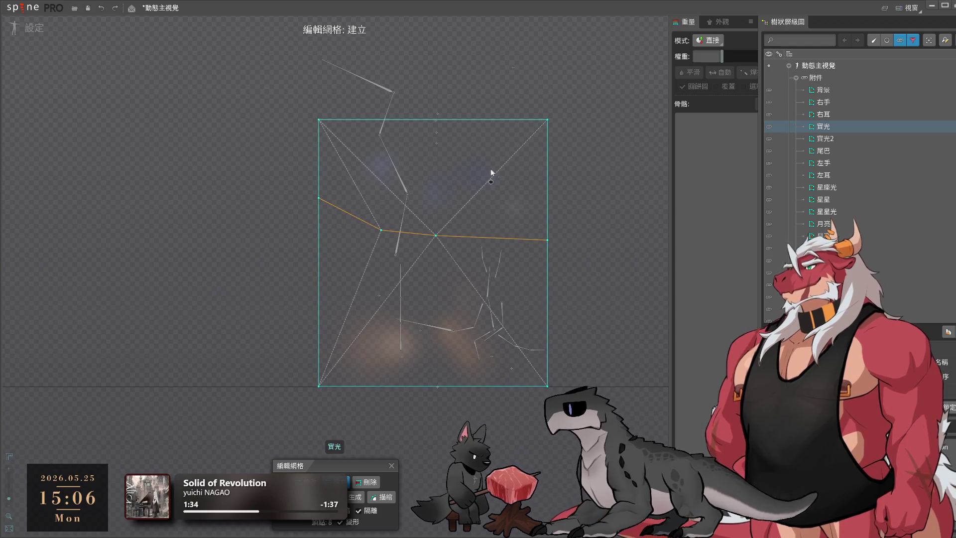
click(410, 119)
click(518, 135)
click(547, 179)
key(ctrl)
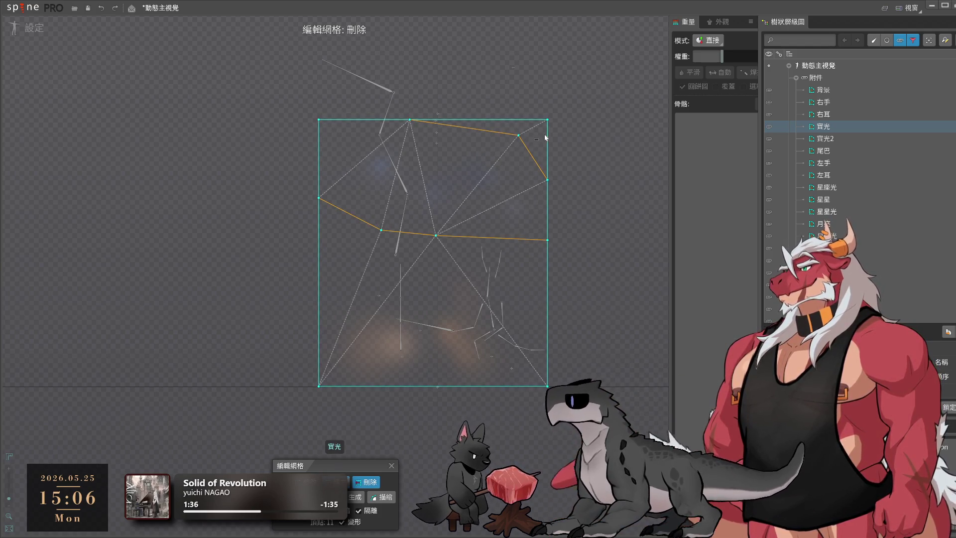
Apply a traced outline to the glow and add an interior edge across the middle to the right border
click(393, 497)
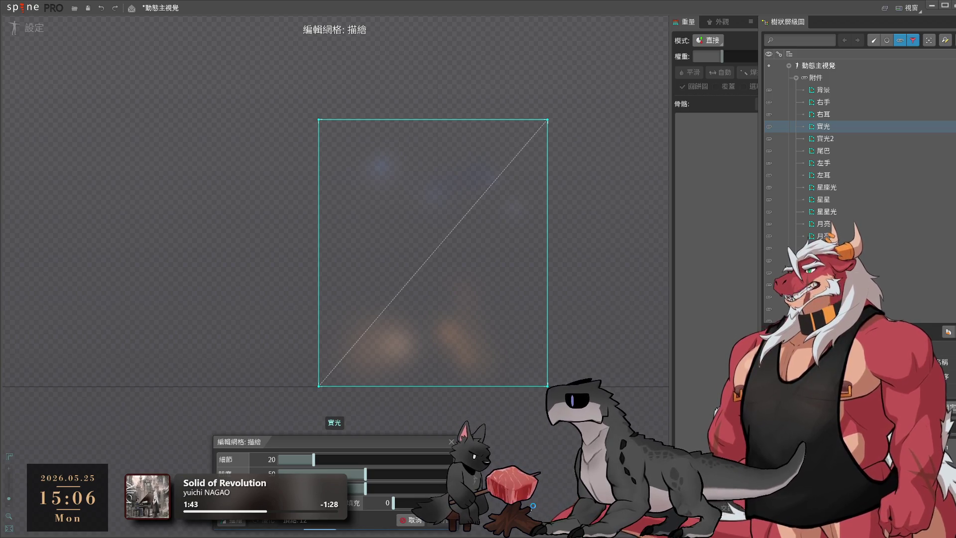
click(434, 520)
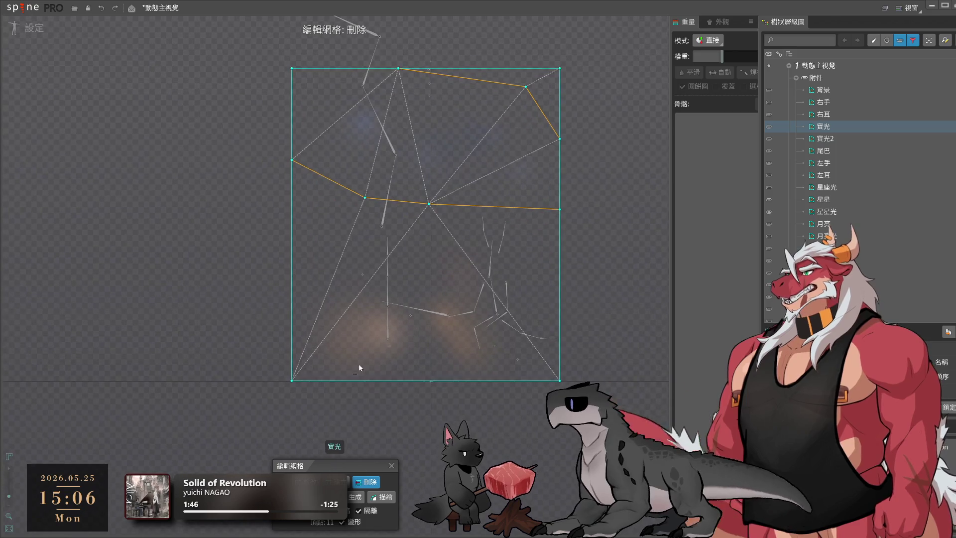
drag(292, 269, 331, 221)
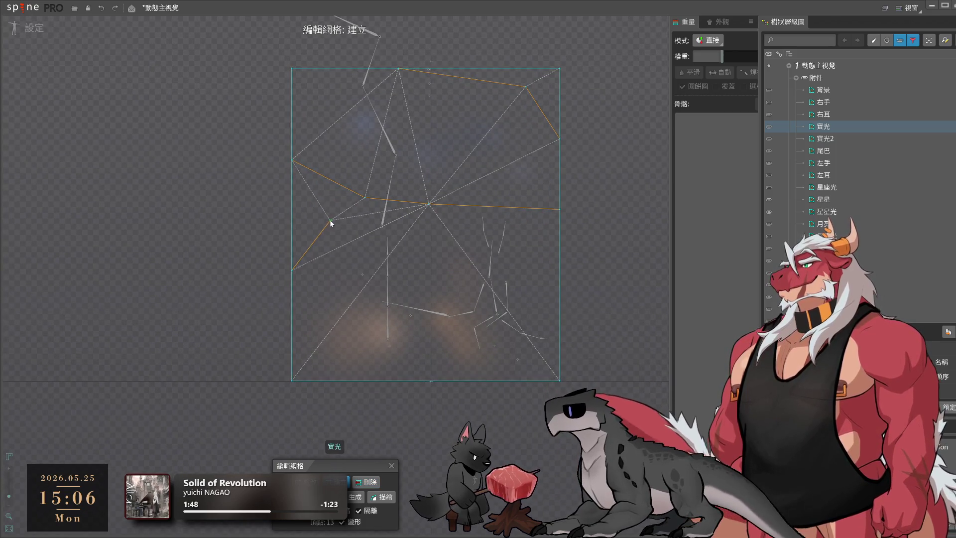
click(422, 217)
click(490, 218)
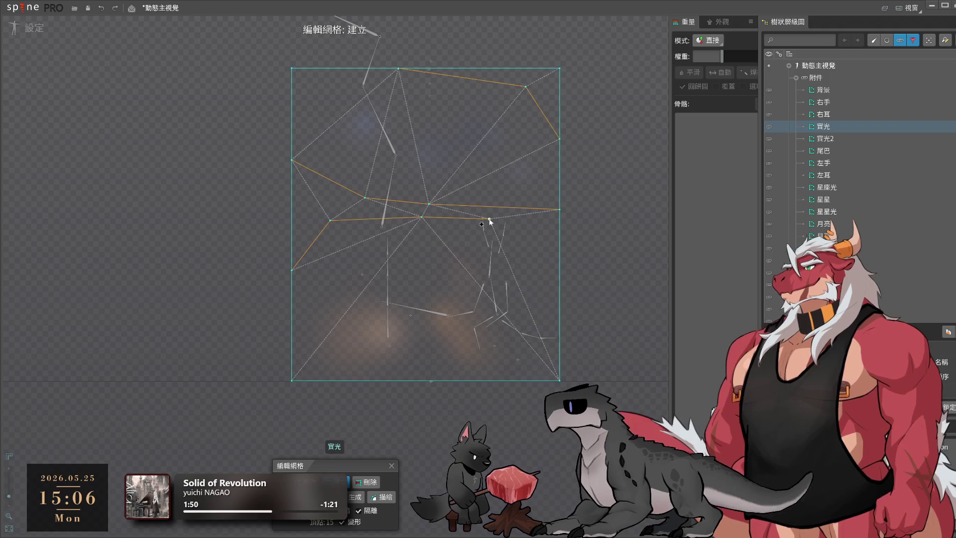
click(559, 318)
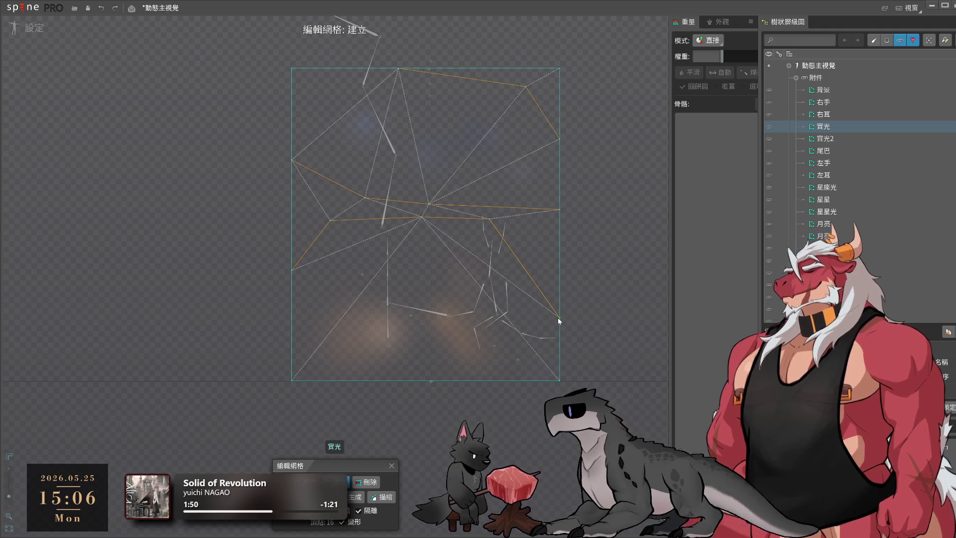
Add vertices along the glow's bottom and left borders and nudge the bottom-left ones inward
click(464, 380)
click(368, 381)
click(291, 334)
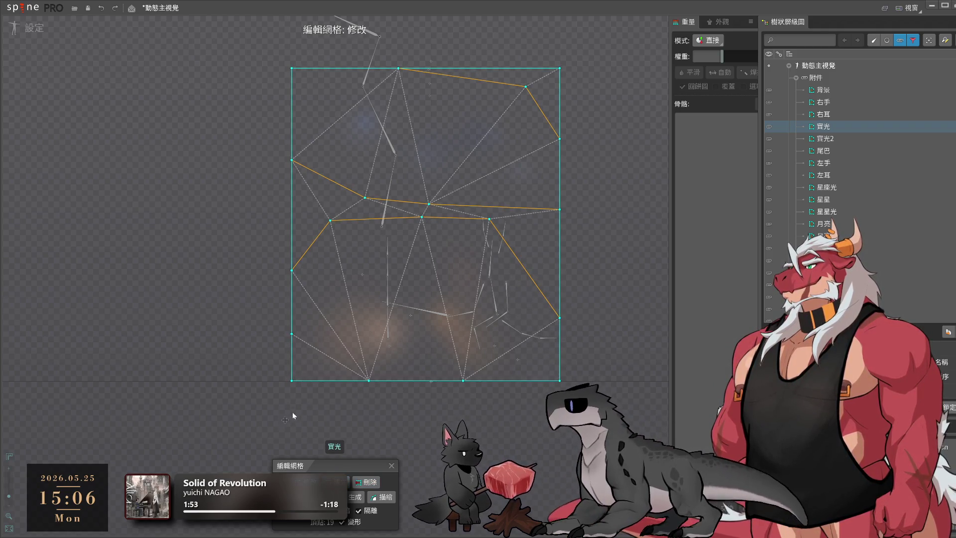
drag(292, 381, 304, 381)
drag(292, 334, 292, 350)
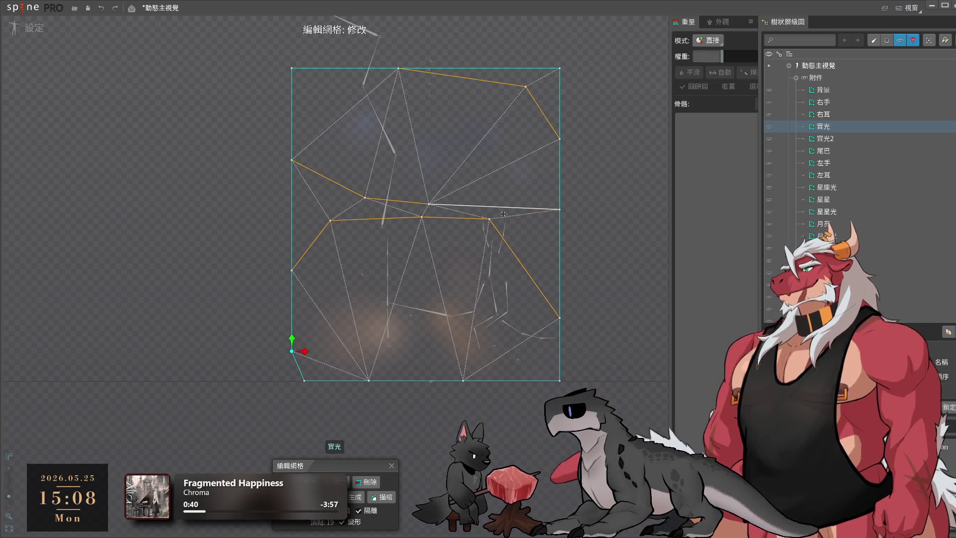
Add vertices on the 寶光 mesh's top and left borders and interior edges, shifting them toward centre
click(337, 67)
click(292, 105)
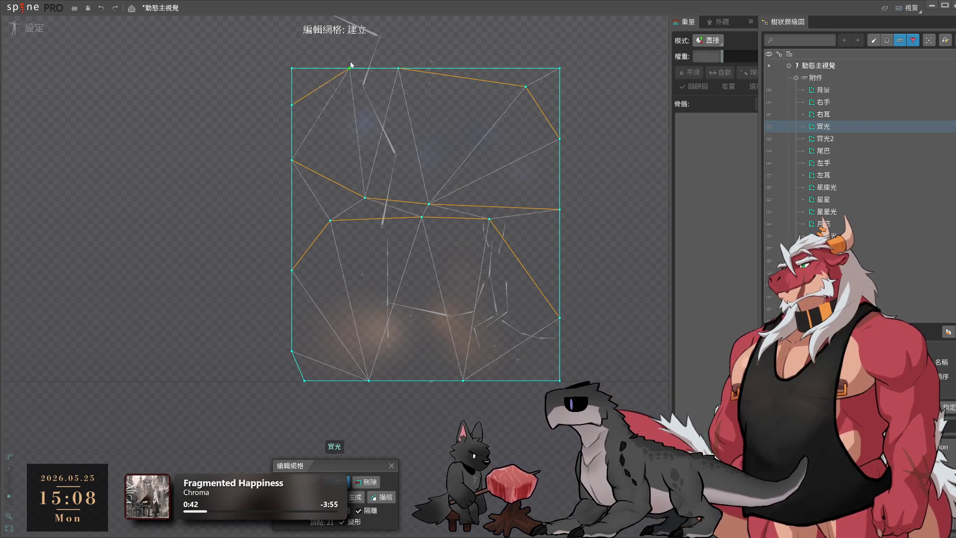
key(d)
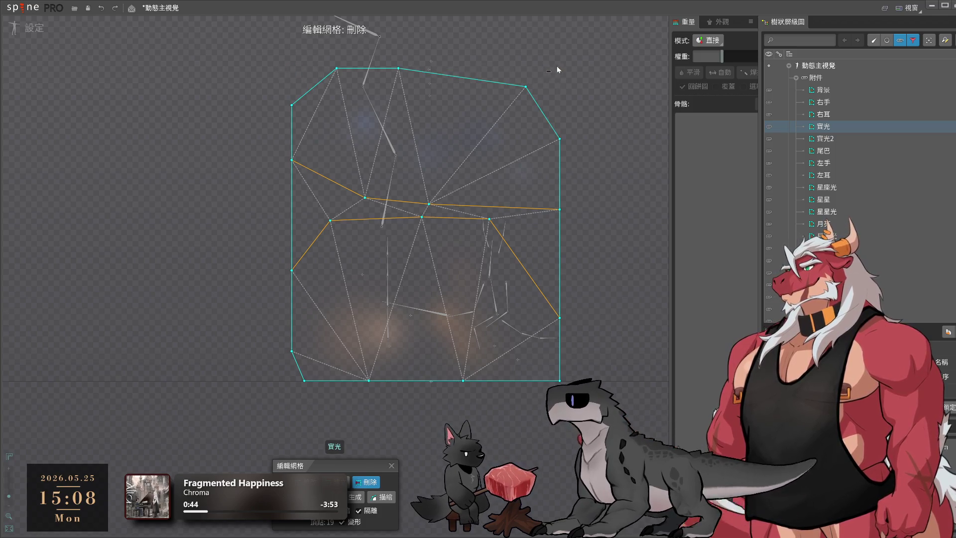
scroll(422, 204, up, 4)
key(c)
click(412, 207)
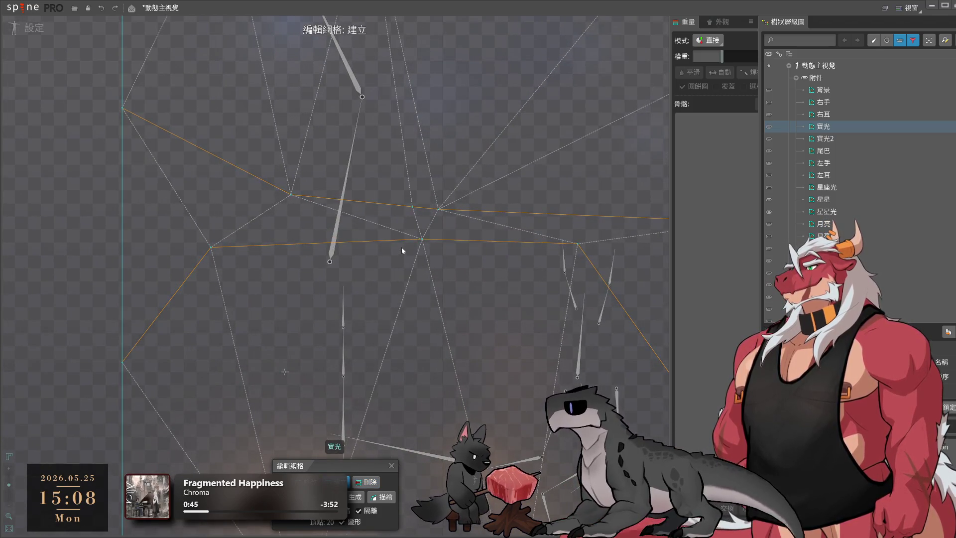
click(402, 240)
mouse_move(421, 240)
mouse_down()
mouse_move(445, 242)
mouse_move(421, 236)
mouse_move(454, 203)
mouse_move(449, 215)
mouse_move(426, 213)
mouse_move(427, 241)
mouse_up()
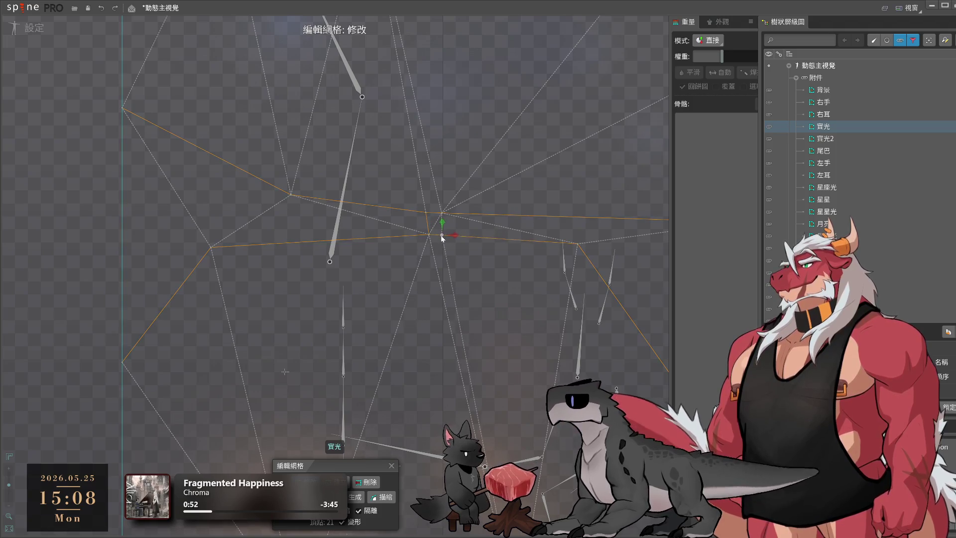
scroll(552, 270, down, 3)
Add upper and right interior vertices, raise the right border vertex, and remove a stray right vertex
key(ctrl)
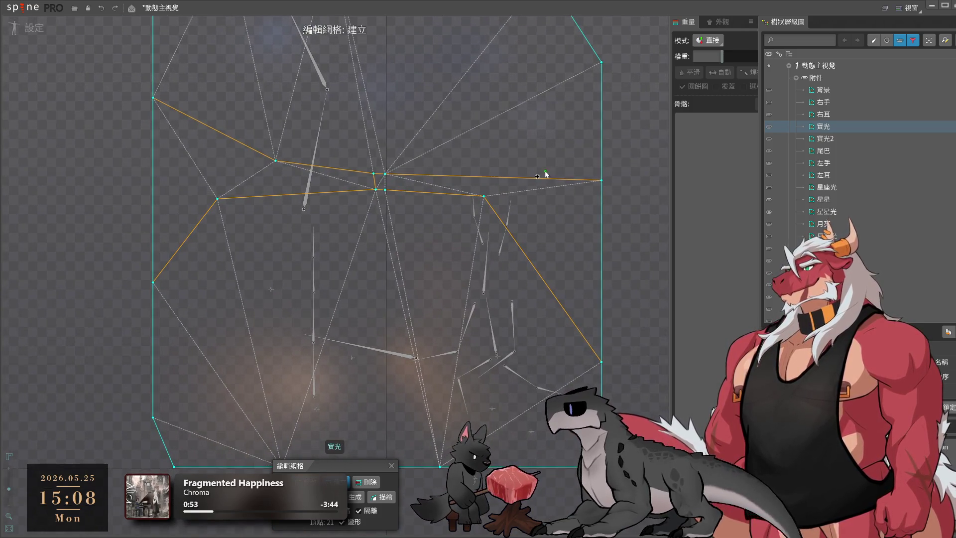
click(537, 178)
drag(602, 180, 603, 156)
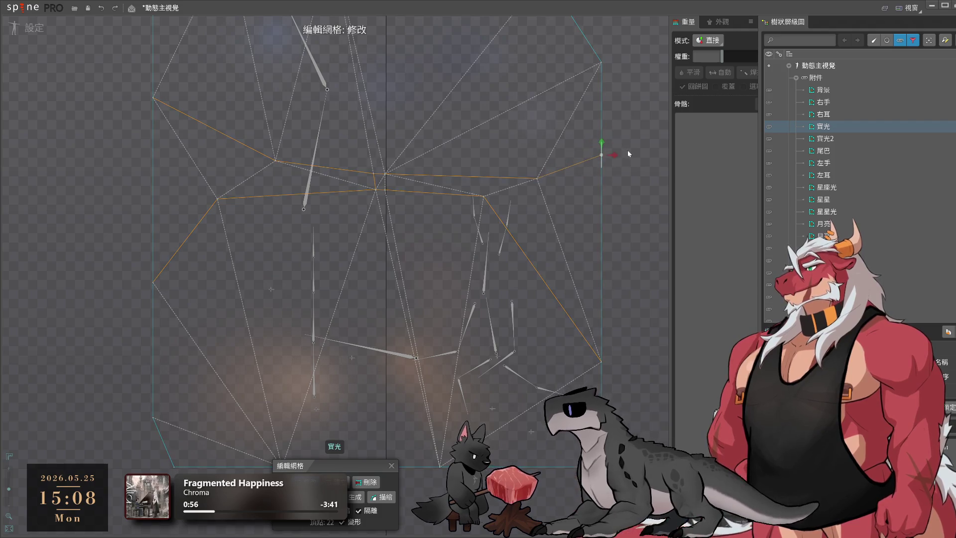
drag(537, 186, 512, 187)
key(ctrl)
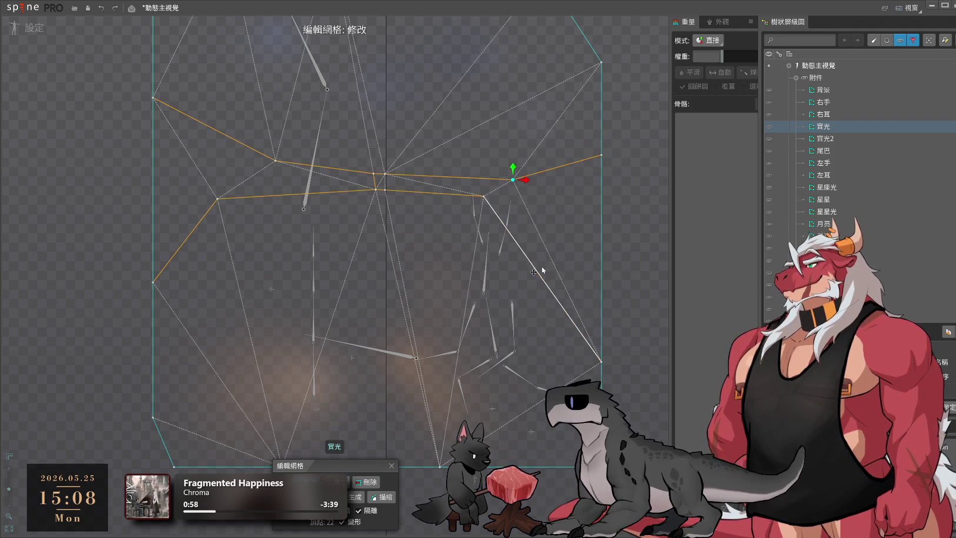
click(500, 223)
key(shift)
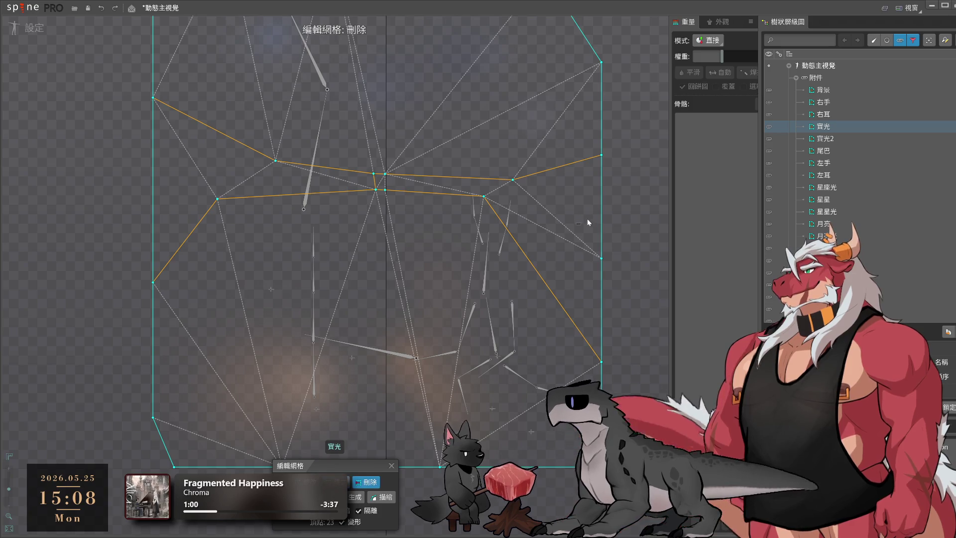
click(602, 258)
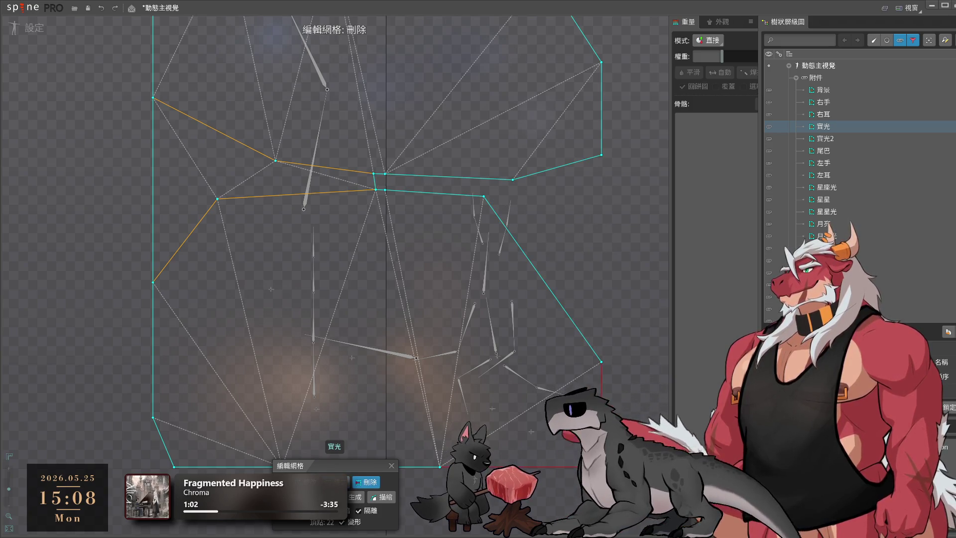
drag(381, 299, 566, 141)
drag(401, 206, 366, 373)
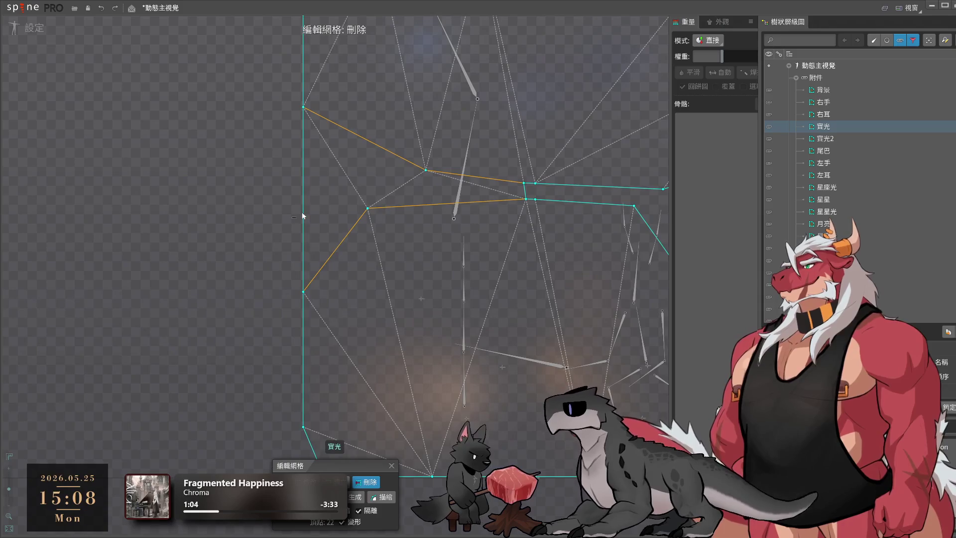
Define an inner edge across the glow mesh, delete its left hull edge, and exit Edit Mesh
click(512, 188)
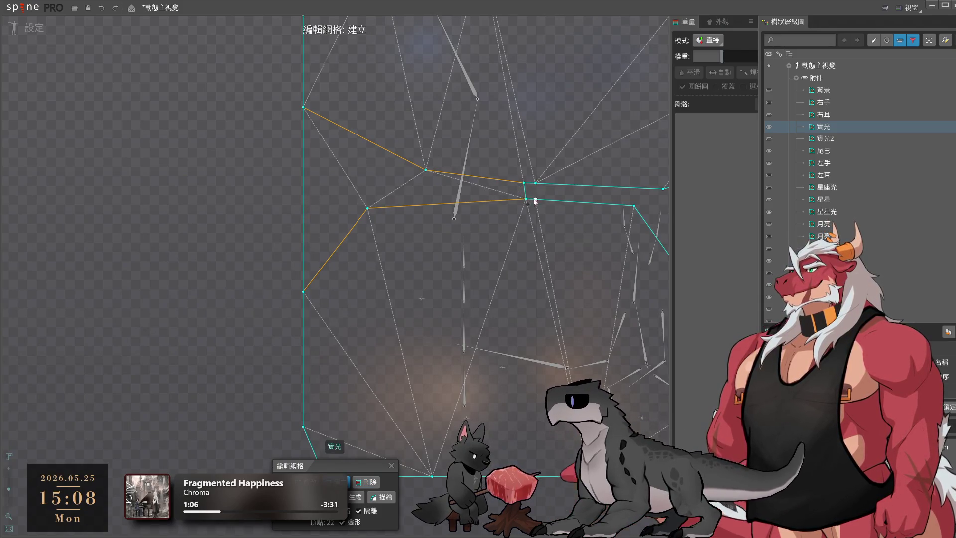
key(ctrl)
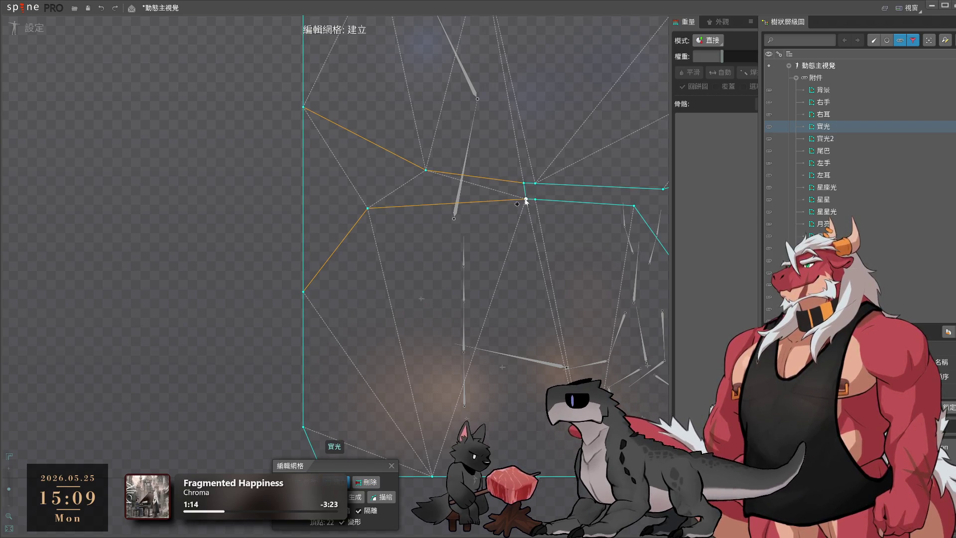
scroll(539, 193, up, 2)
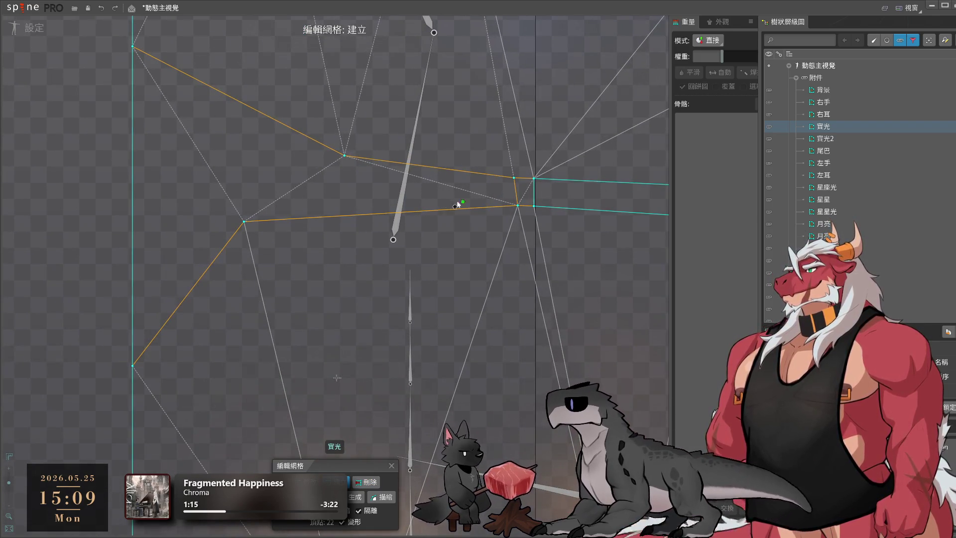
scroll(542, 206, down, 1)
scroll(543, 214, down, 1)
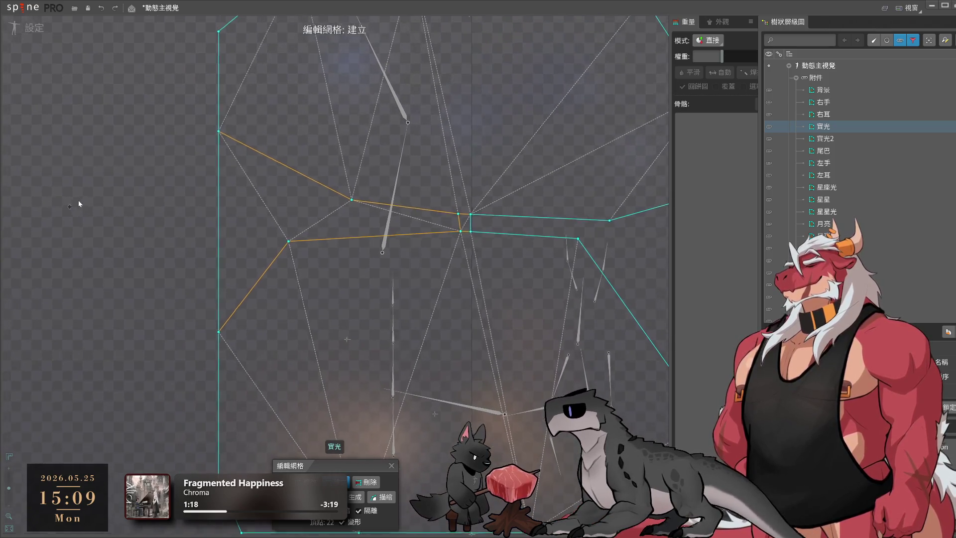
click(220, 200)
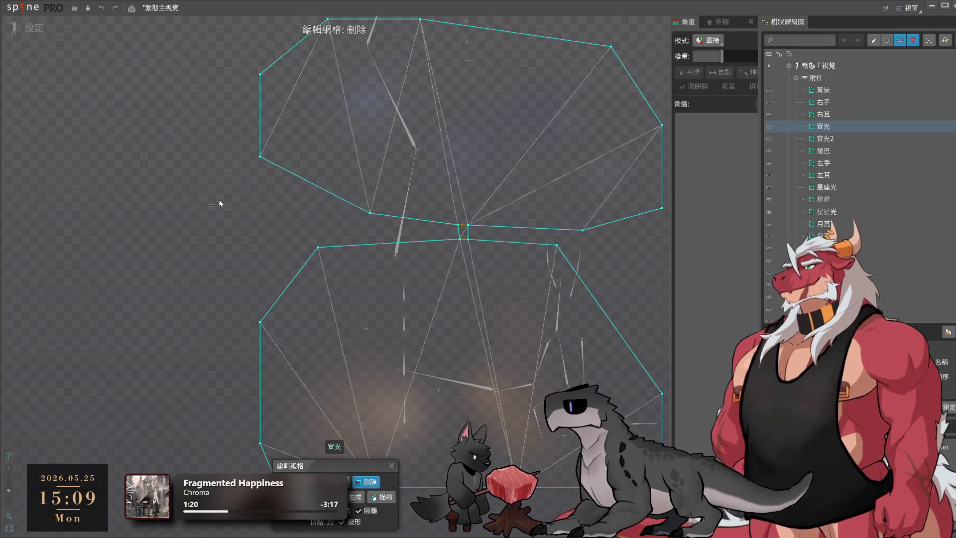
scroll(477, 198, down, 2)
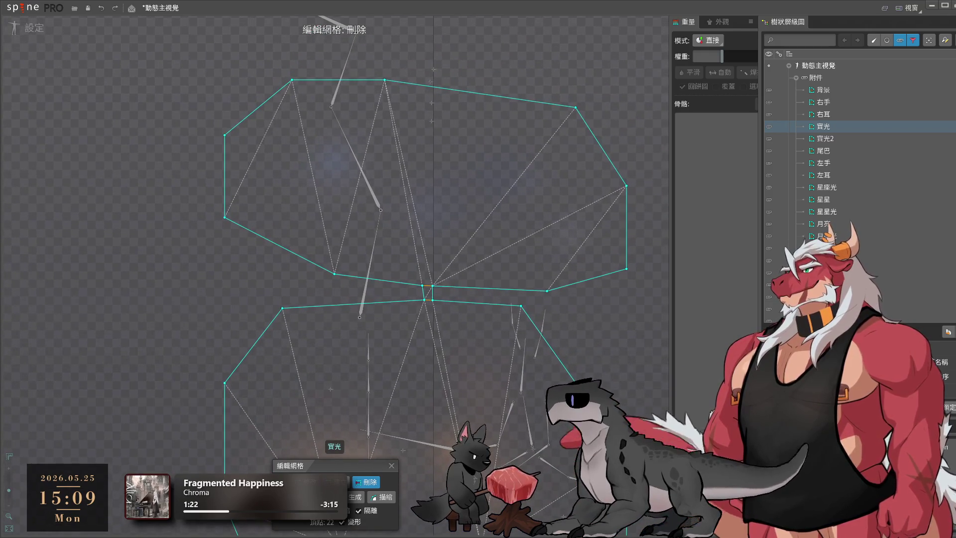
key(Escape)
key(Down)
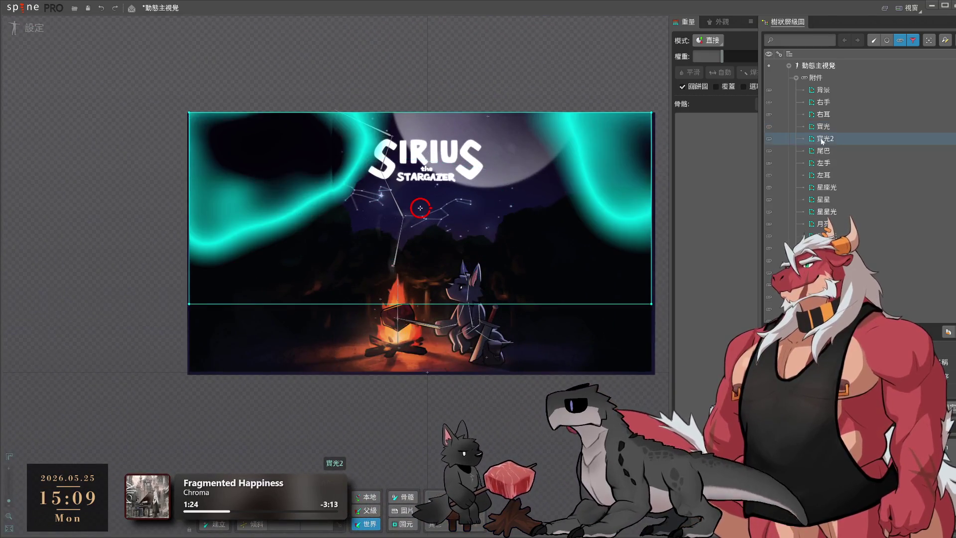
Add two vertices to the 寶光2 mesh, nudging the interior one up and right near the upper centre
double_click(420, 207)
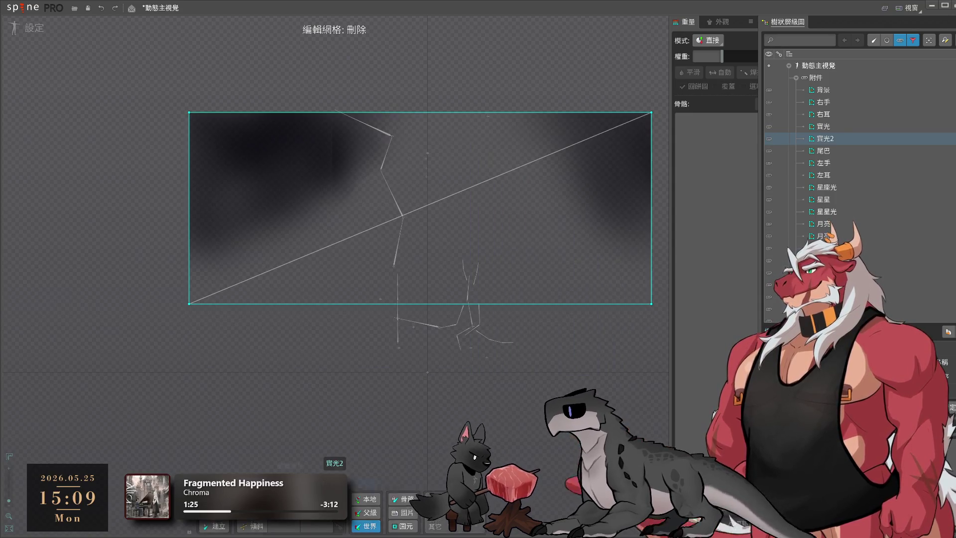
click(198, 303)
click(458, 169)
drag(458, 169, 472, 160)
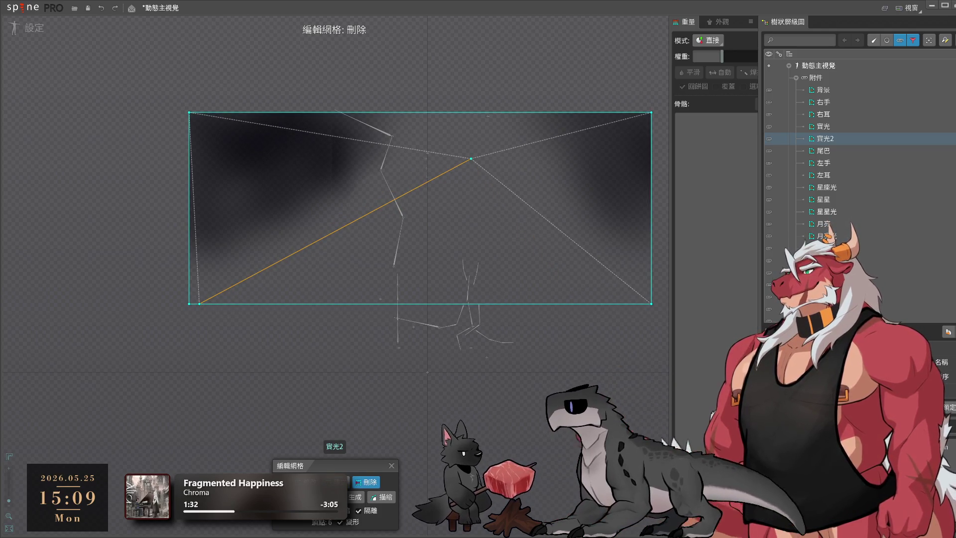
key(Escape)
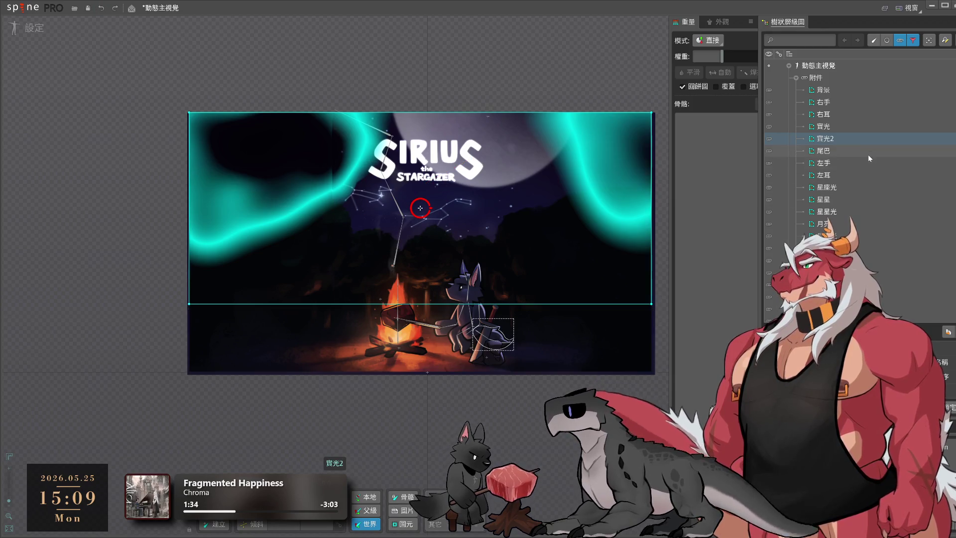
click(868, 151)
Trace the 尾巴 tail's outline into a mesh and accept it
double_click(493, 334)
scroll(499, 367, up, 6)
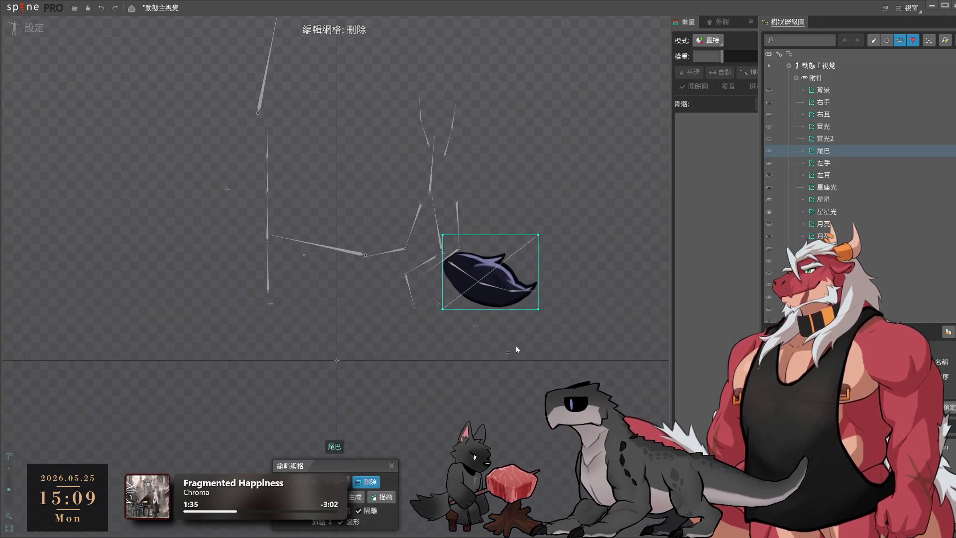
click(390, 501)
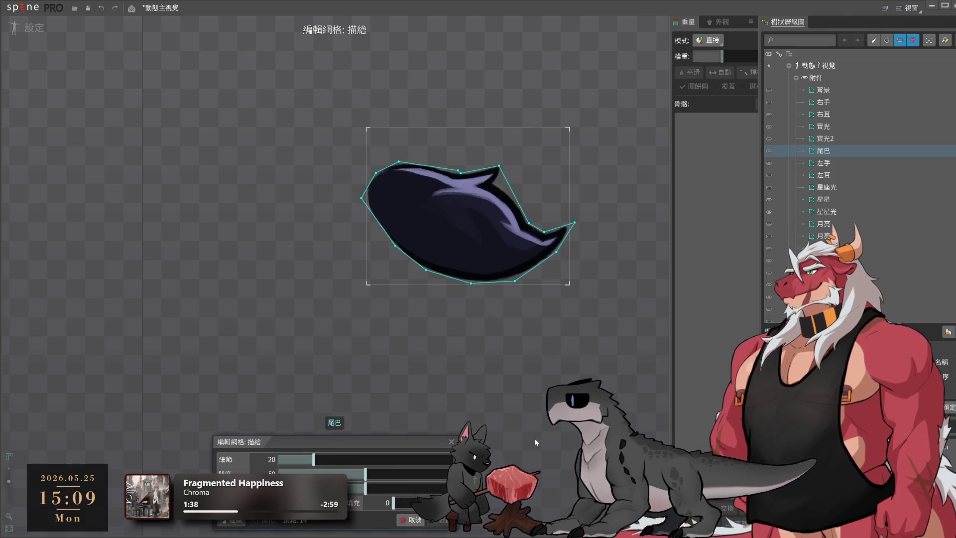
click(441, 520)
scroll(502, 287, up, 3)
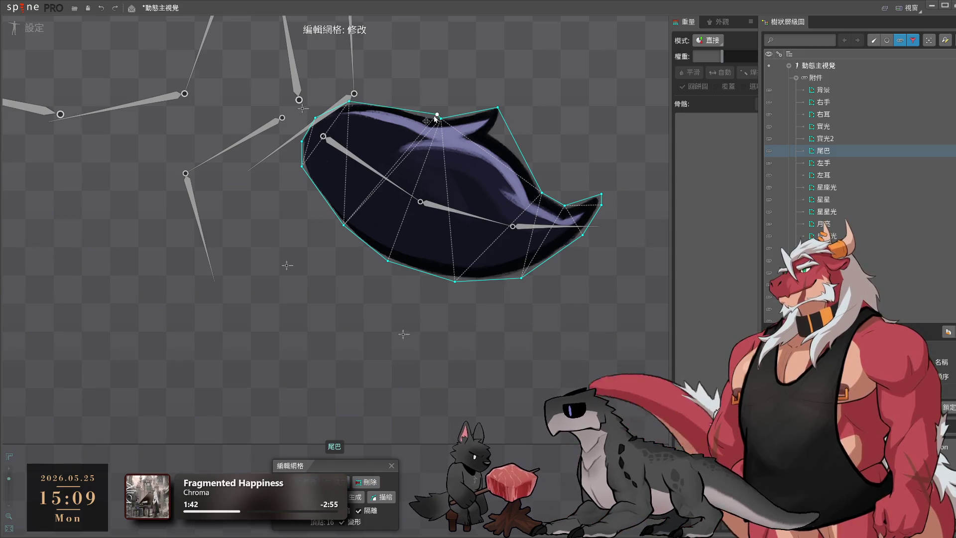
Add and drag vertices on the tail's top and right edges and fit the lower-left vertex
click(392, 101)
drag(441, 119, 435, 114)
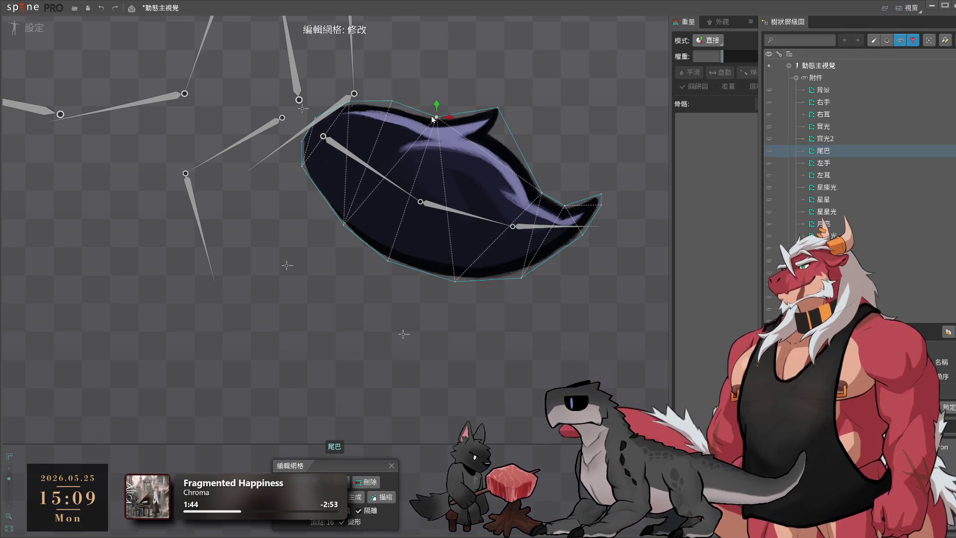
click(498, 107)
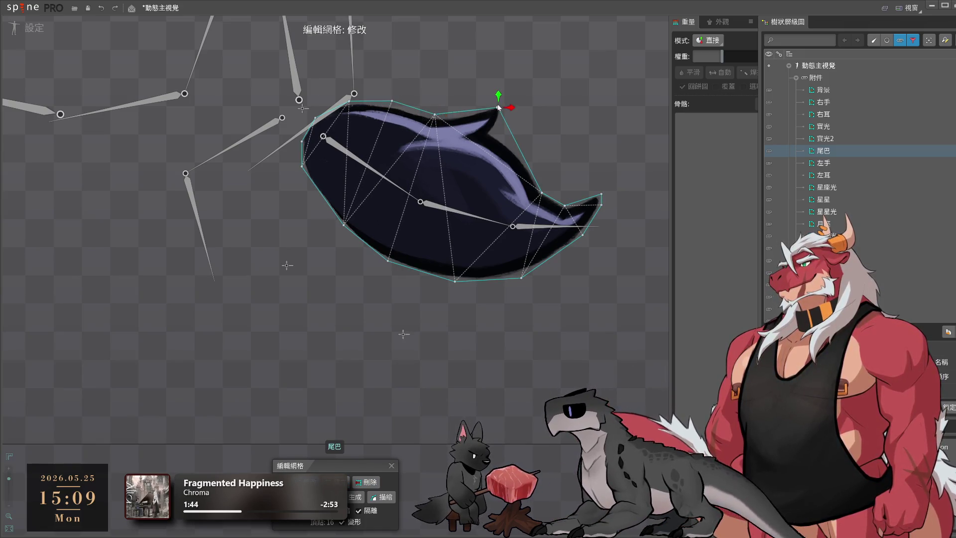
click(520, 148)
click(542, 192)
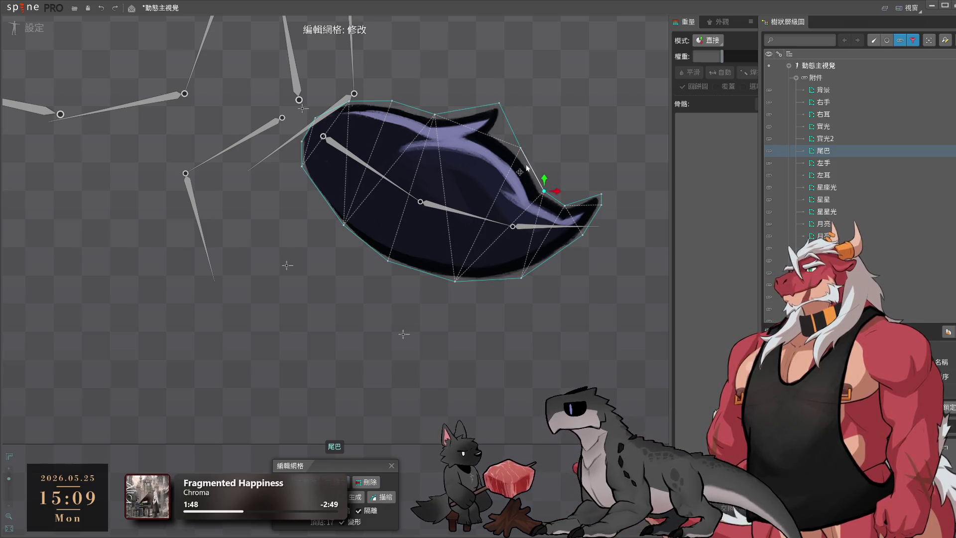
drag(521, 148, 515, 143)
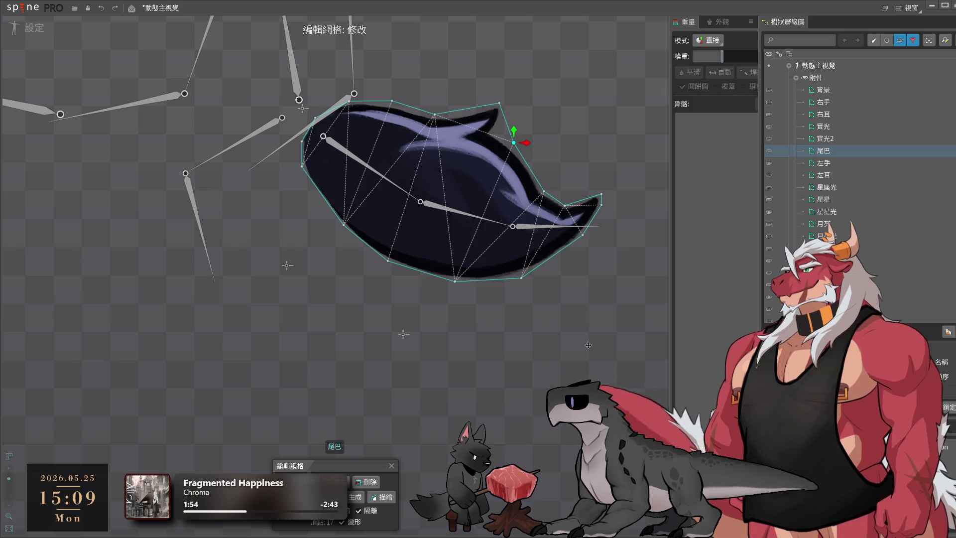
click(343, 225)
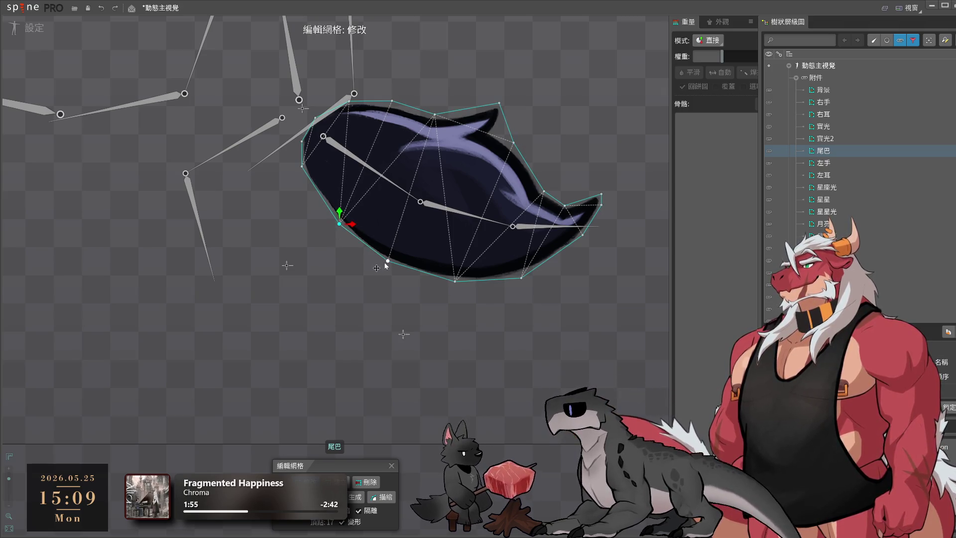
click(384, 259)
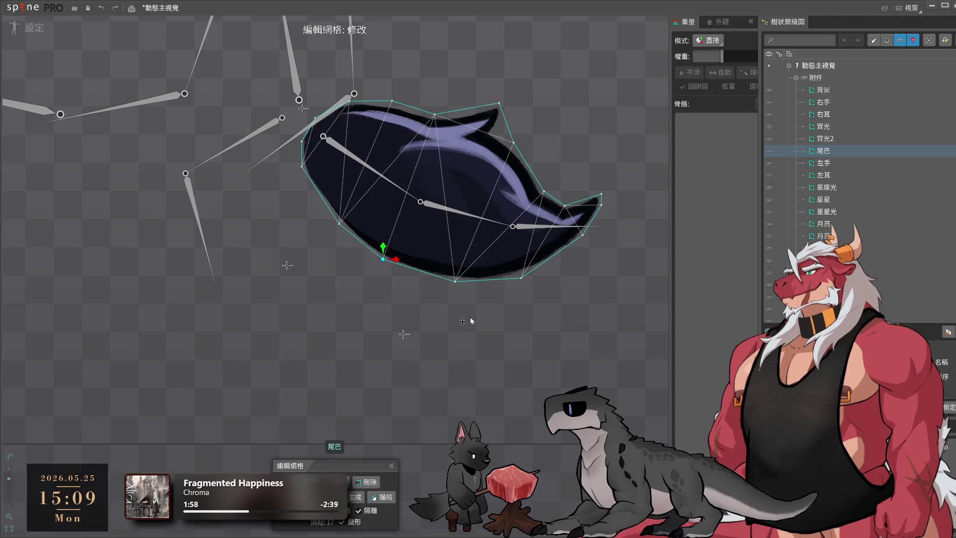
drag(467, 328, 506, 380)
click(870, 163)
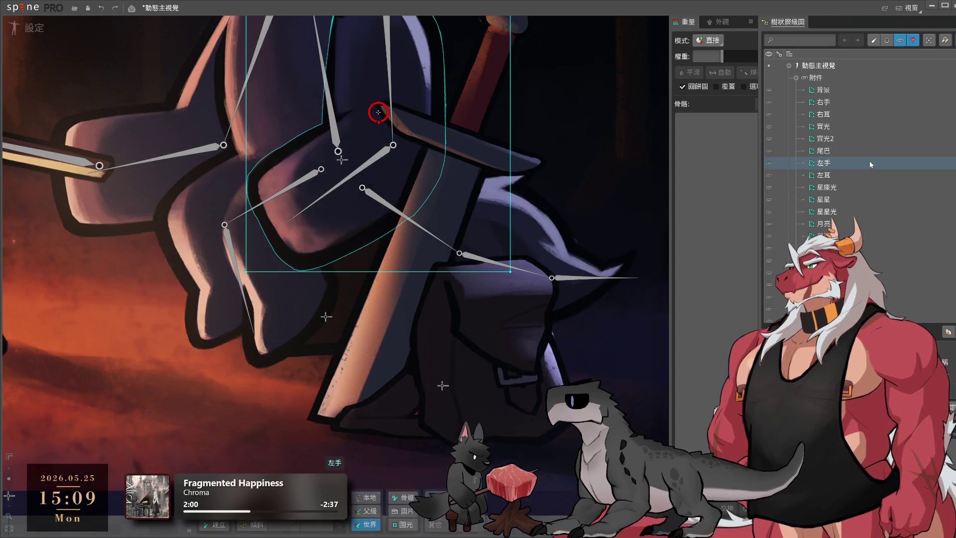
Trace and accept a 左手 arm mesh, then add a left-edge vertex and nudge it slightly left
drag(459, 320, 518, 396)
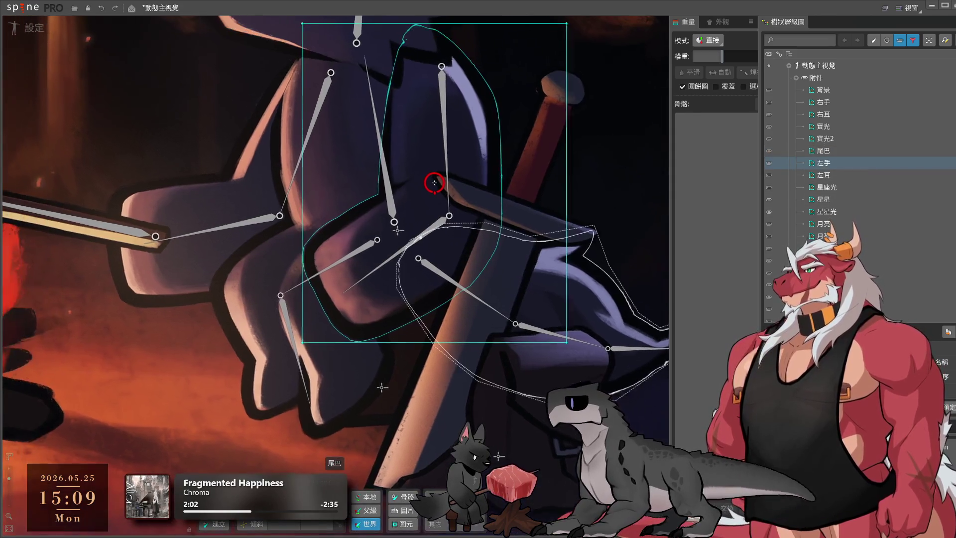
double_click(438, 188)
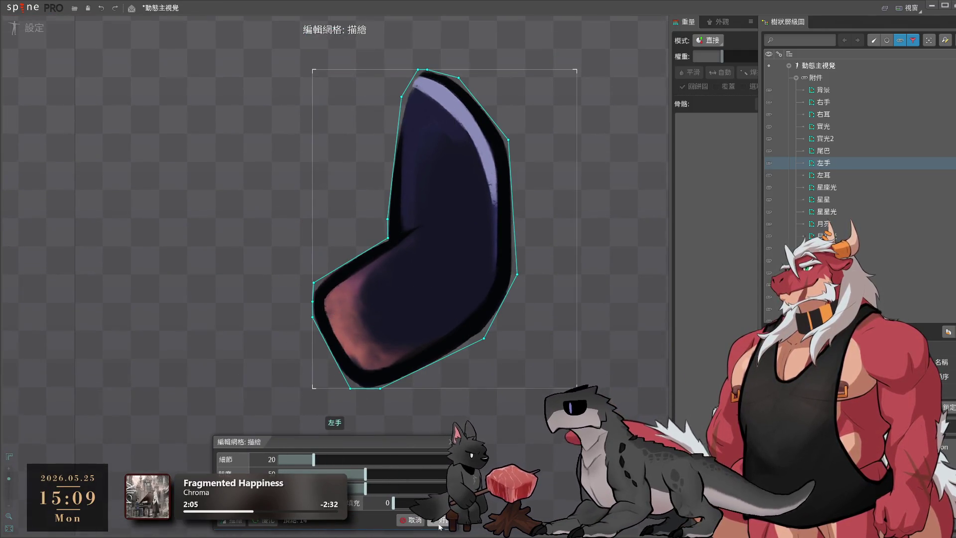
click(433, 448)
drag(419, 227, 424, 314)
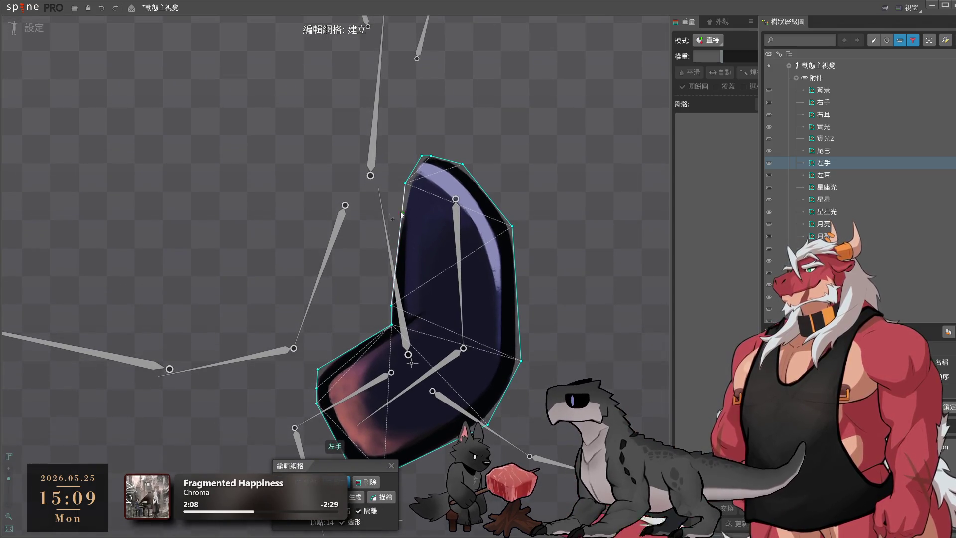
click(399, 244)
drag(398, 244, 395, 244)
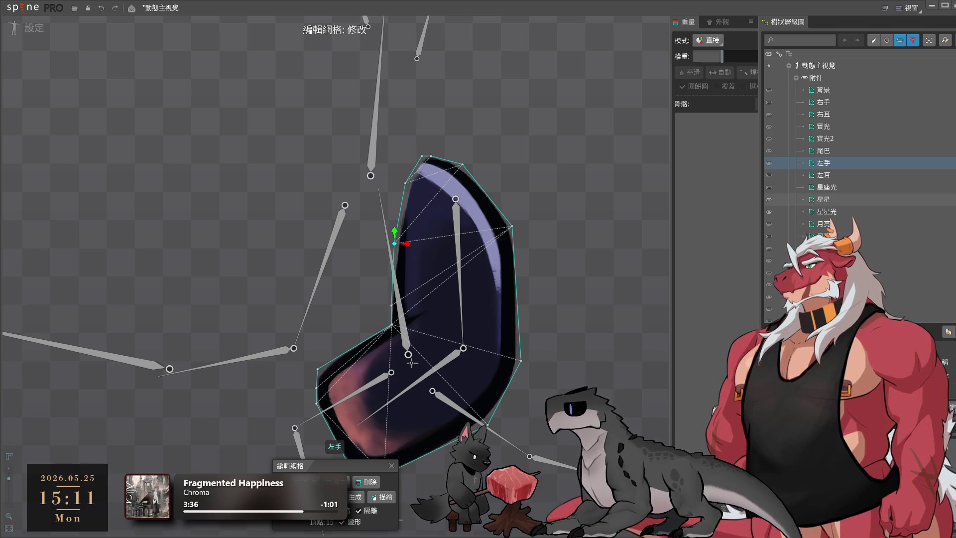
Pull the arm's right and bottom hull vertices onto the outline and add a vertex at the inner bend
drag(522, 323, 581, 272)
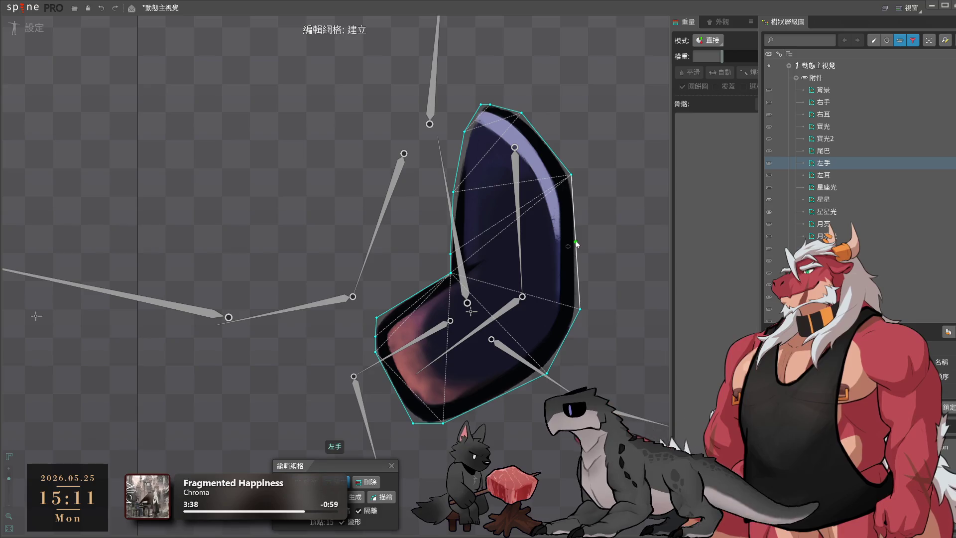
click(579, 247)
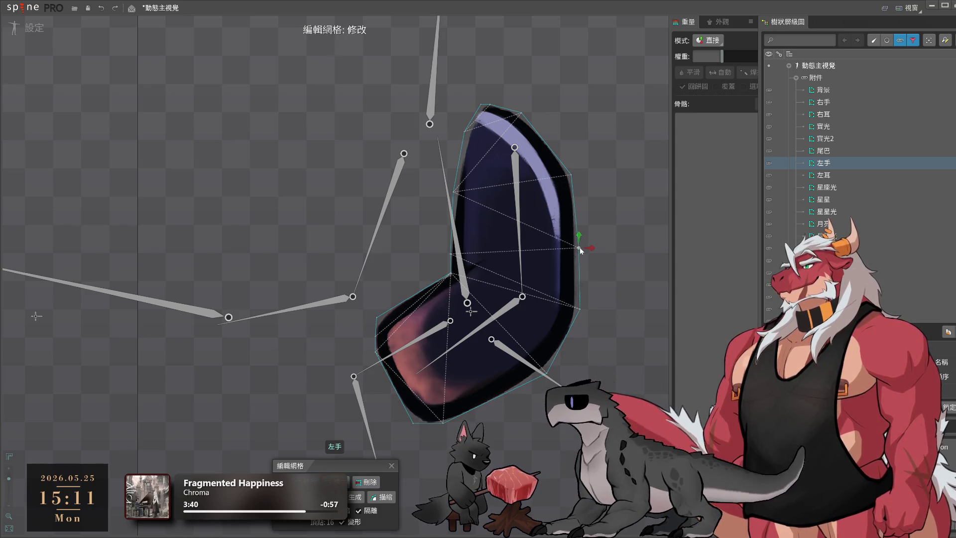
drag(581, 310, 579, 330)
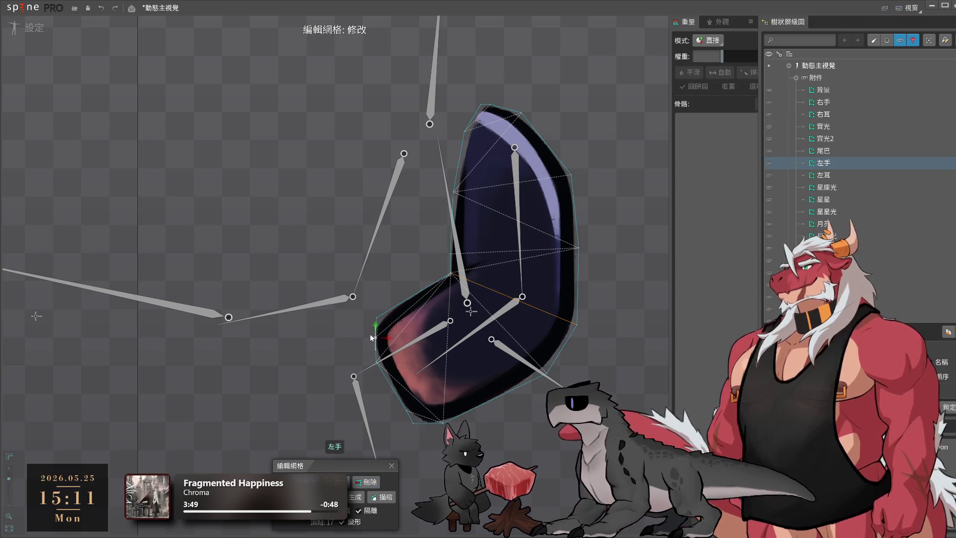
scroll(413, 438, up, 2)
drag(405, 444, 421, 446)
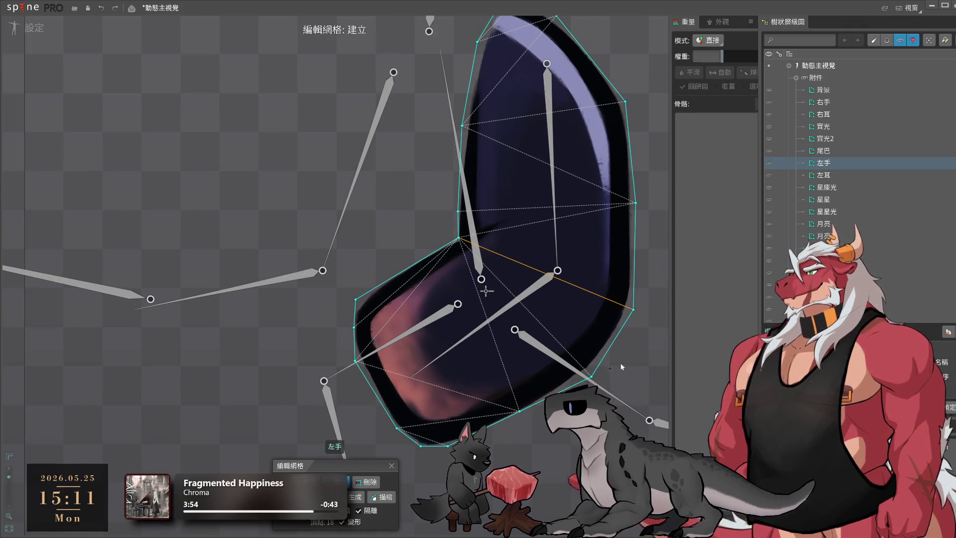
click(407, 269)
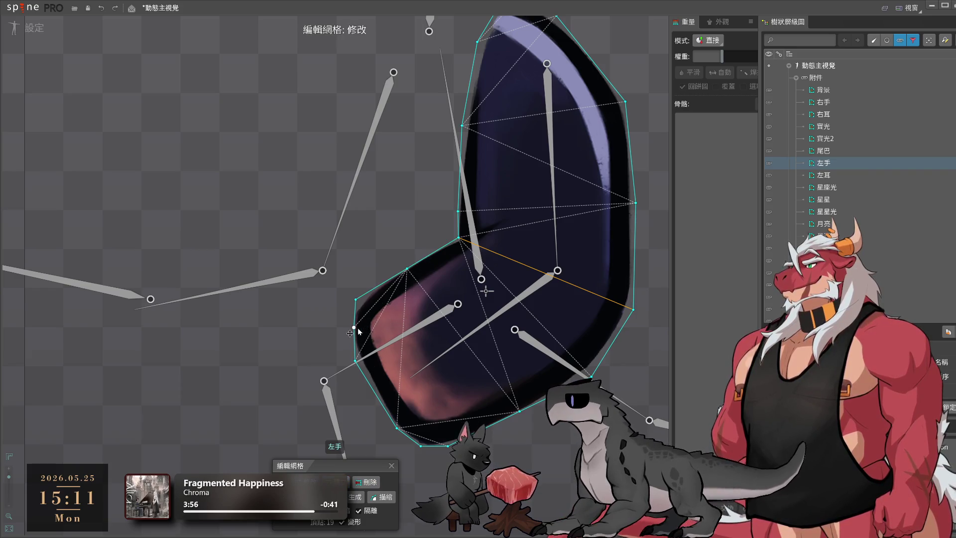
click(372, 288)
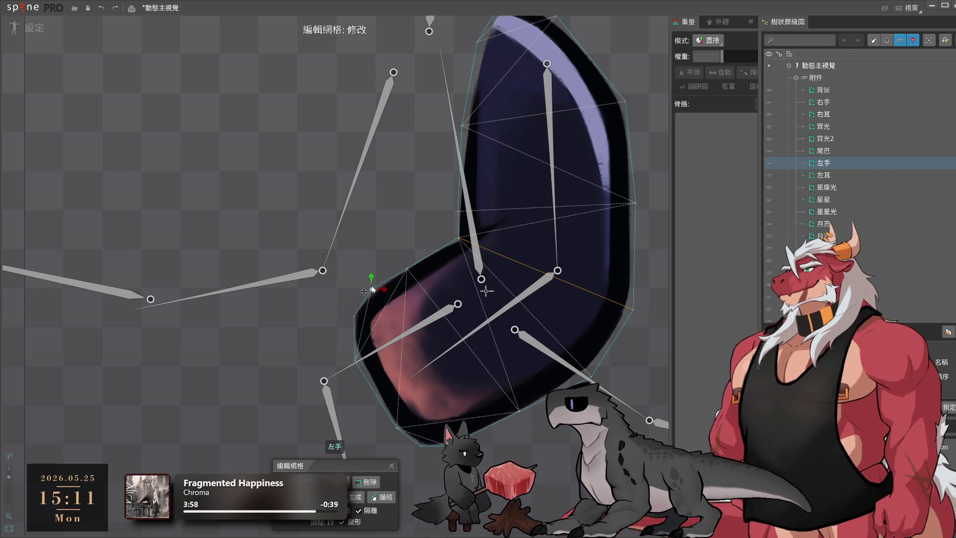
click(407, 269)
click(456, 239)
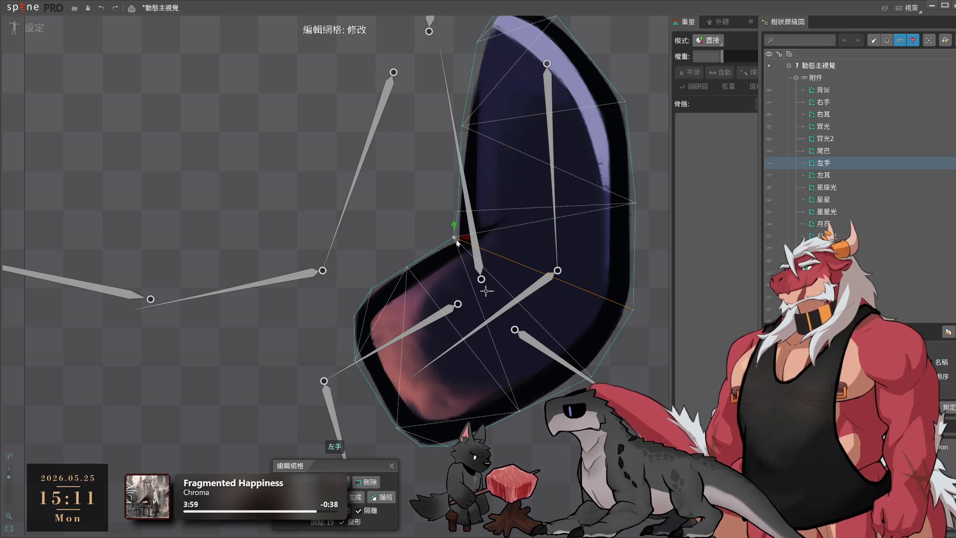
Add an interior elbow vertex and an outline vertex, check the right hull vertices, undoing a stray one
click(542, 300)
click(616, 338)
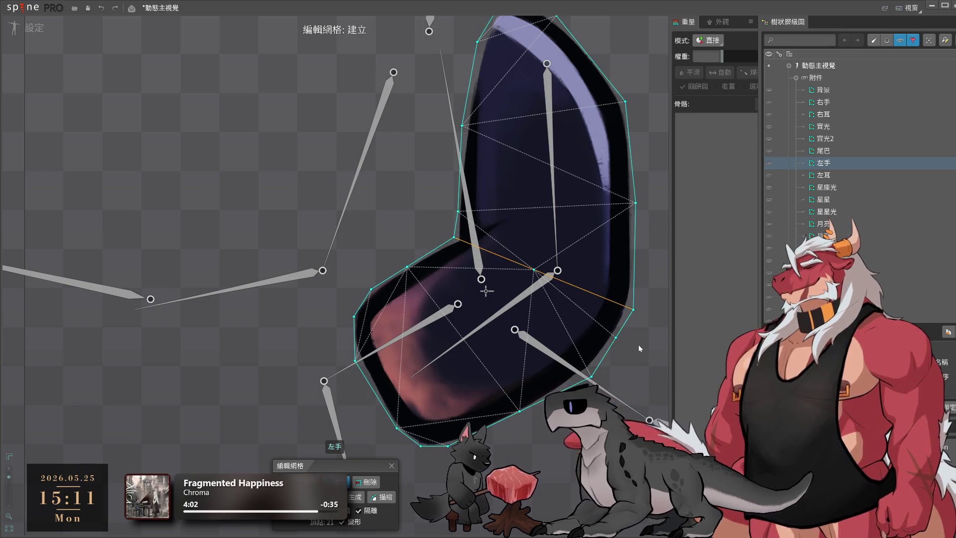
click(590, 369)
click(523, 417)
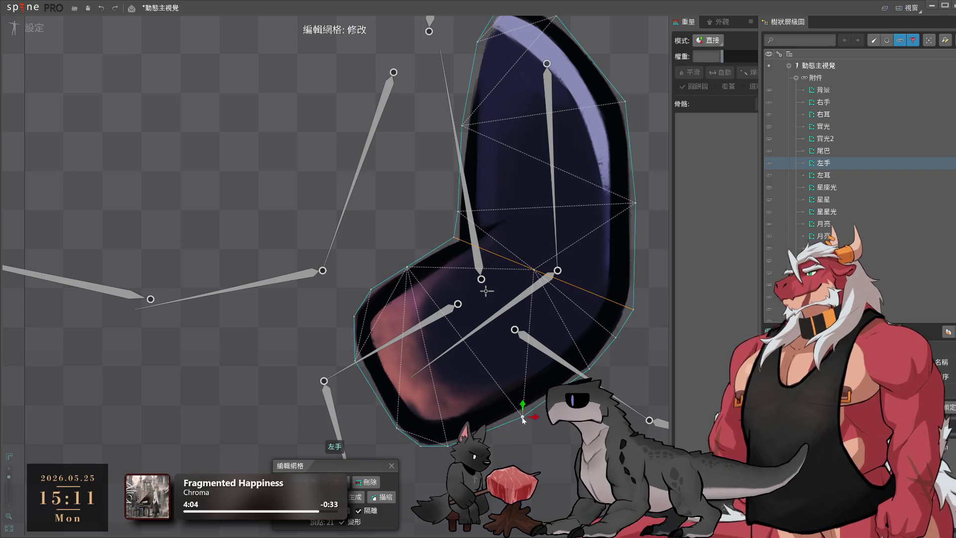
click(612, 341)
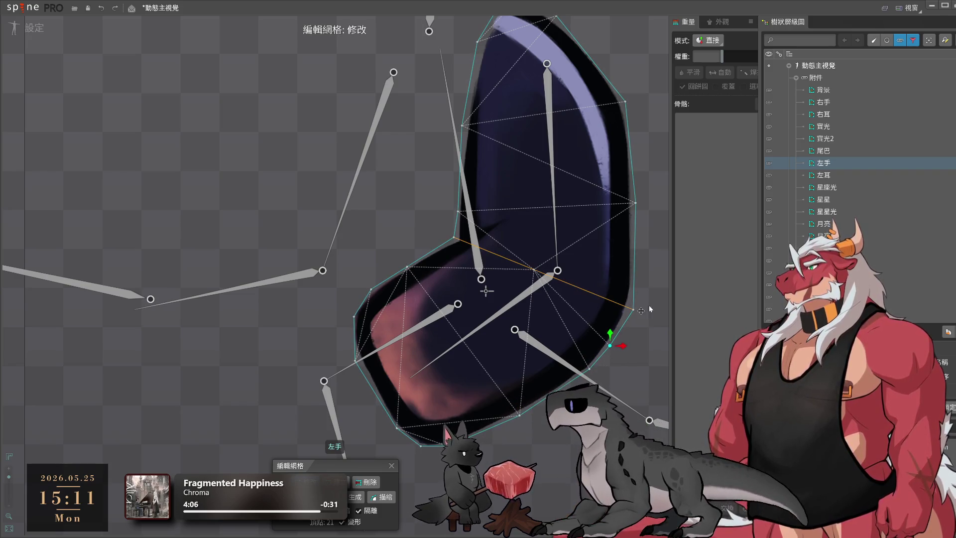
click(634, 303)
click(607, 321)
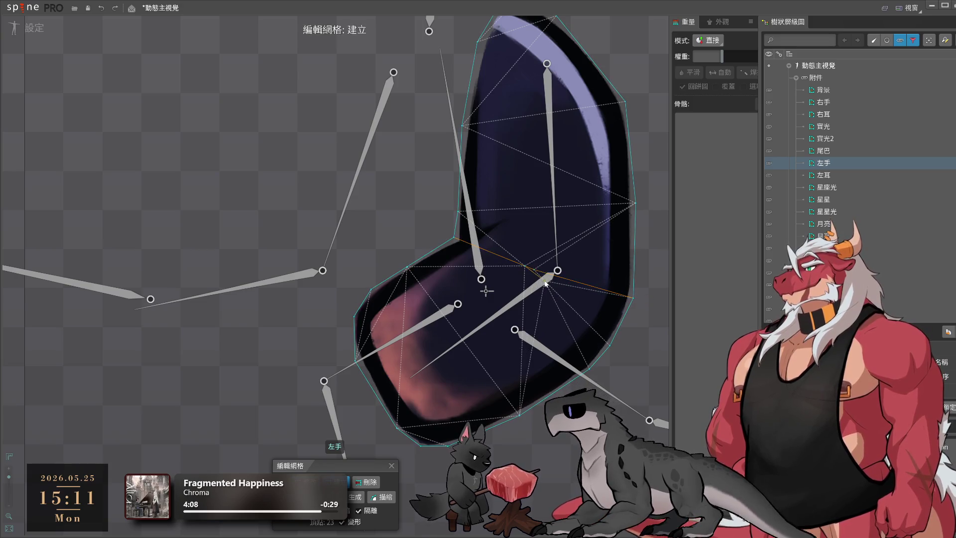
key(ctrl+z)
Review the hand's left, upper and top hull vertices and add a vertex near its inner corner
drag(531, 269, 524, 350)
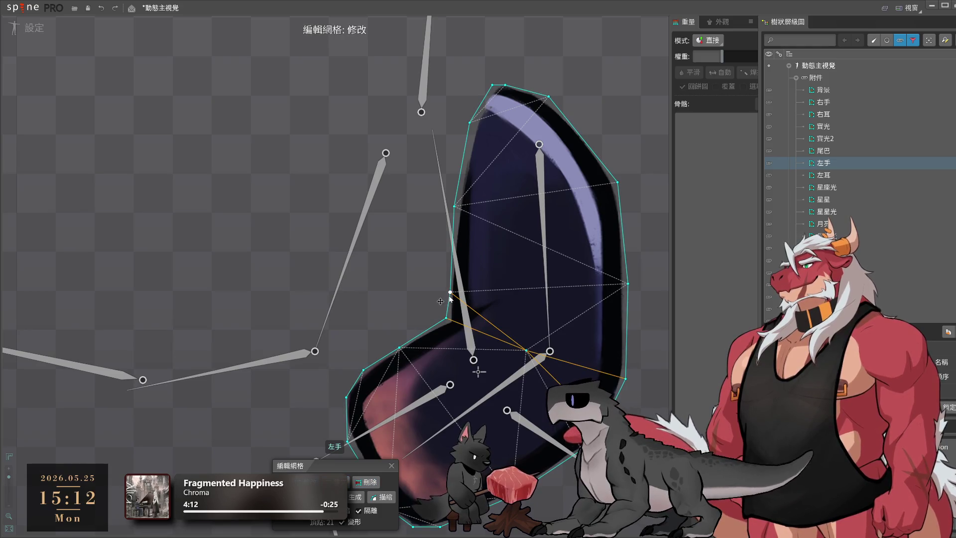
click(451, 309)
click(454, 206)
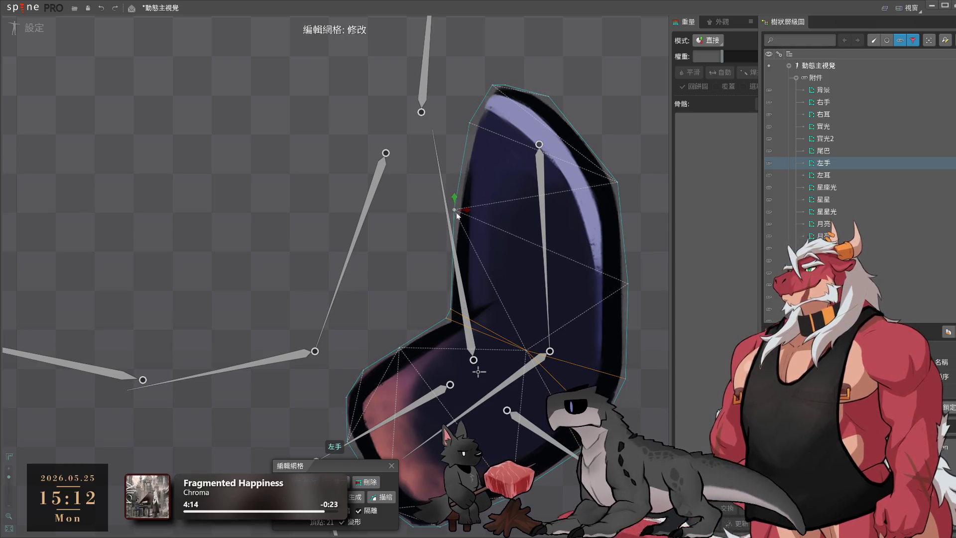
click(474, 124)
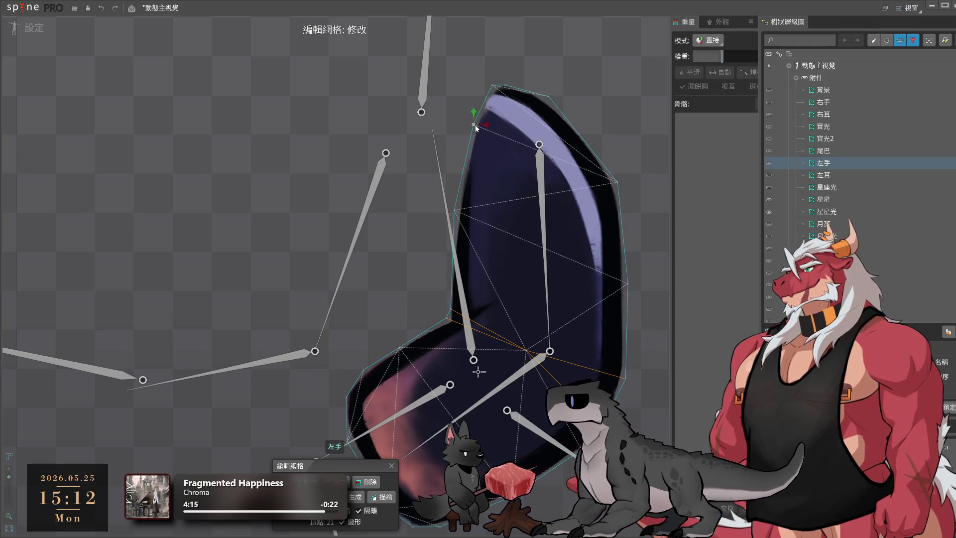
click(449, 319)
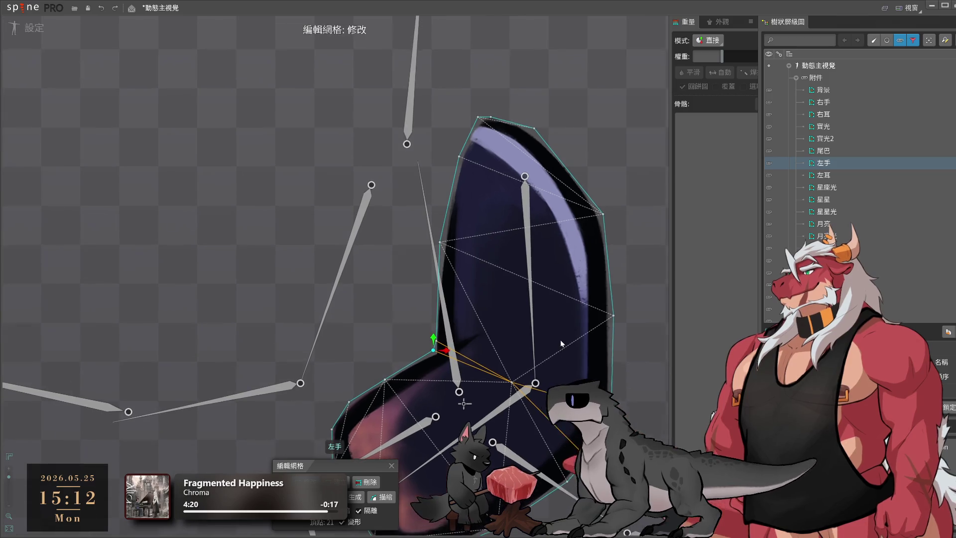
click(471, 351)
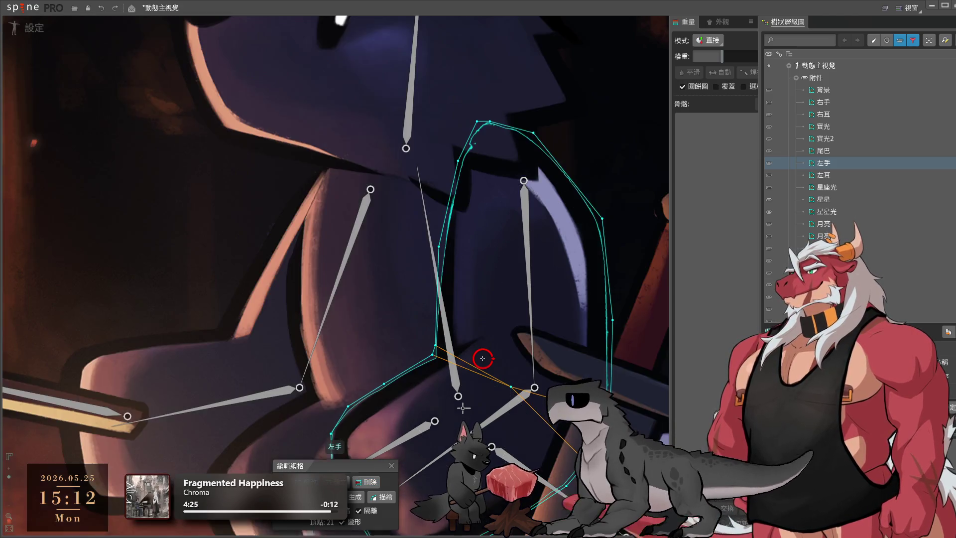
click(796, 175)
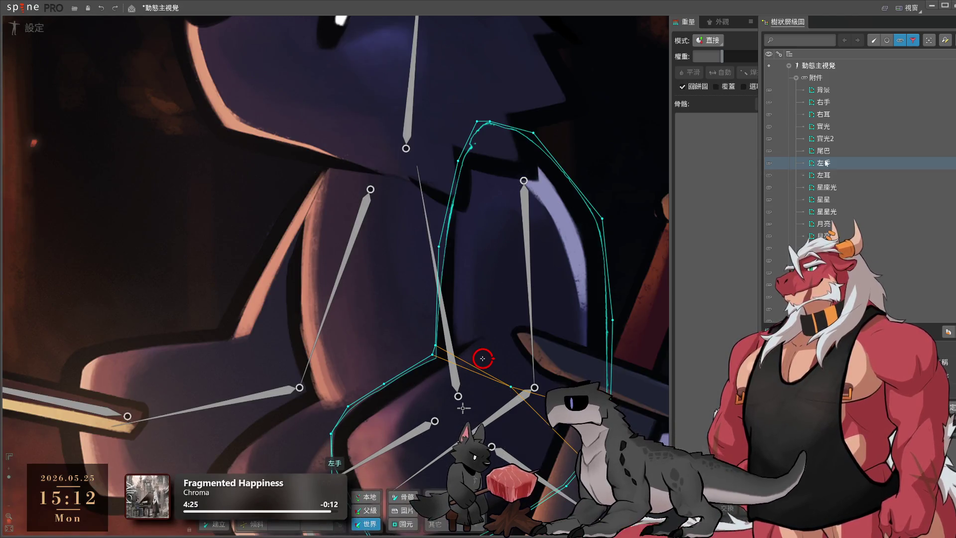
scroll(586, 469, down, 3)
Generate a traced mesh for the 左耳 left ear
click(528, 94)
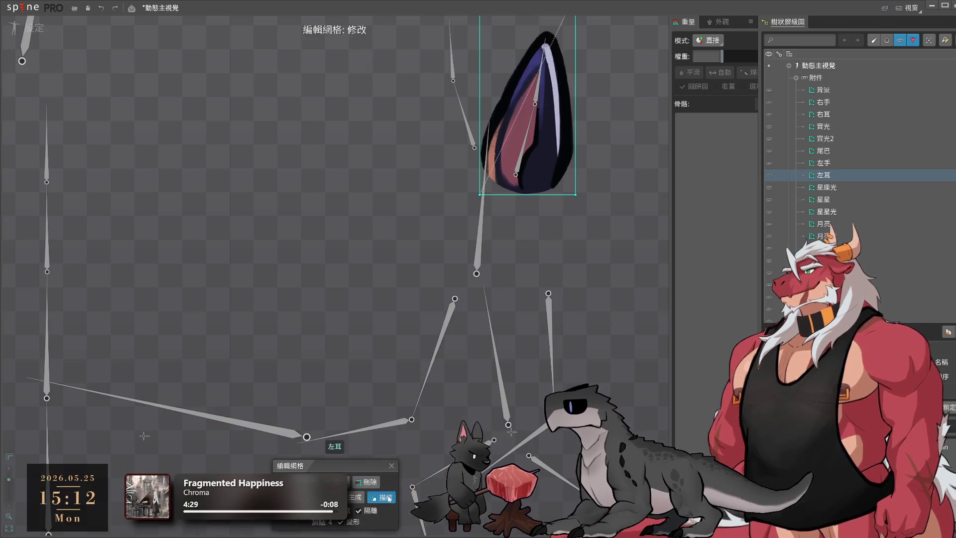
click(375, 447)
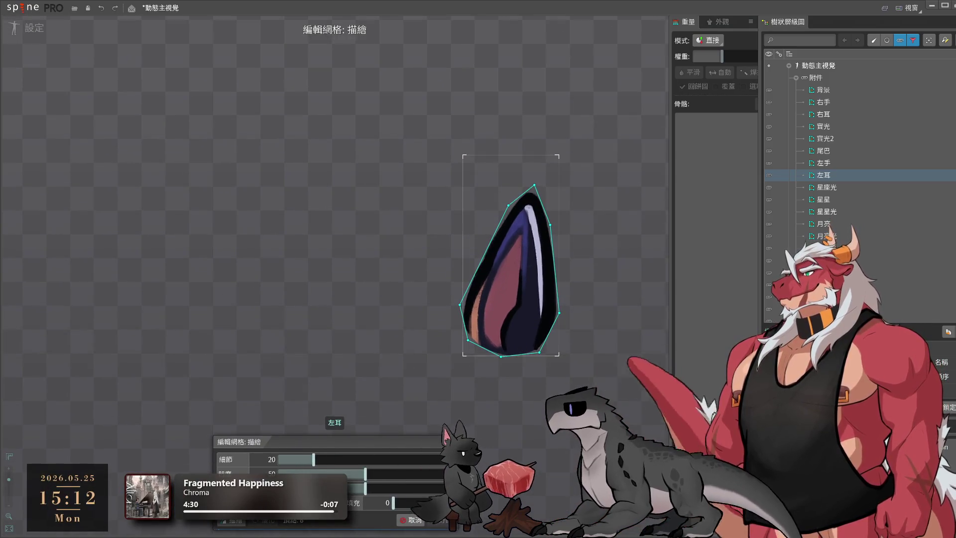
click(442, 520)
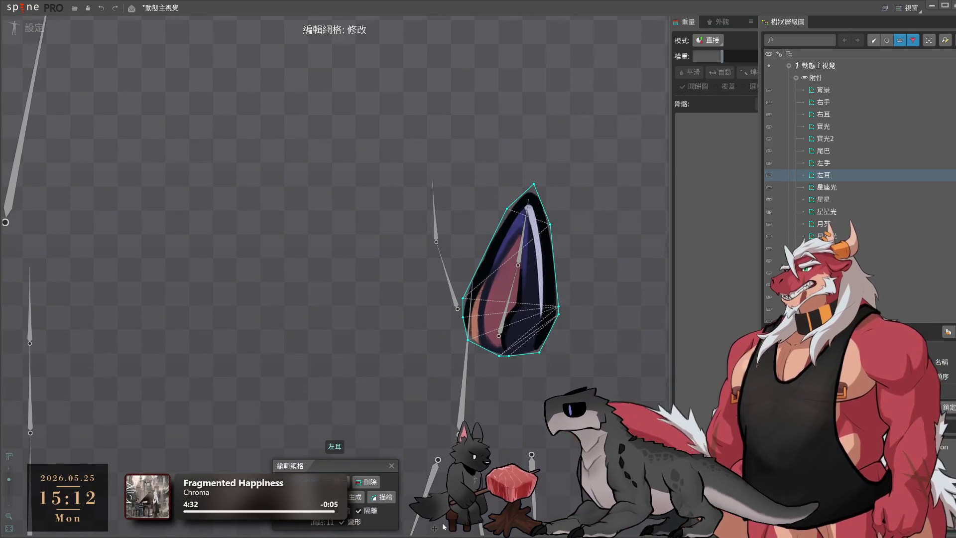
scroll(508, 255, up, 1)
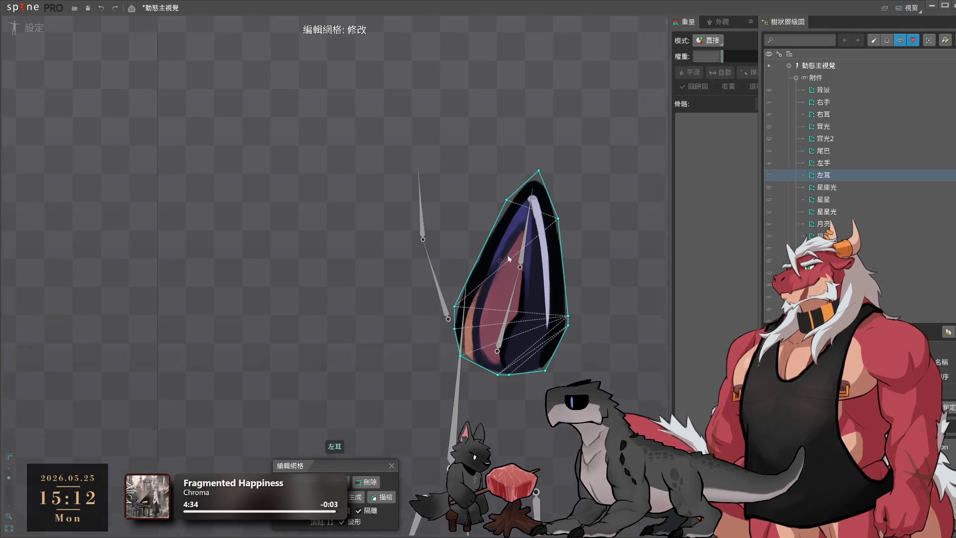
scroll(507, 255, up, 1)
Add two hull vertices to the ear mesh and check its bottom and lower-right vertices
click(477, 253)
click(571, 269)
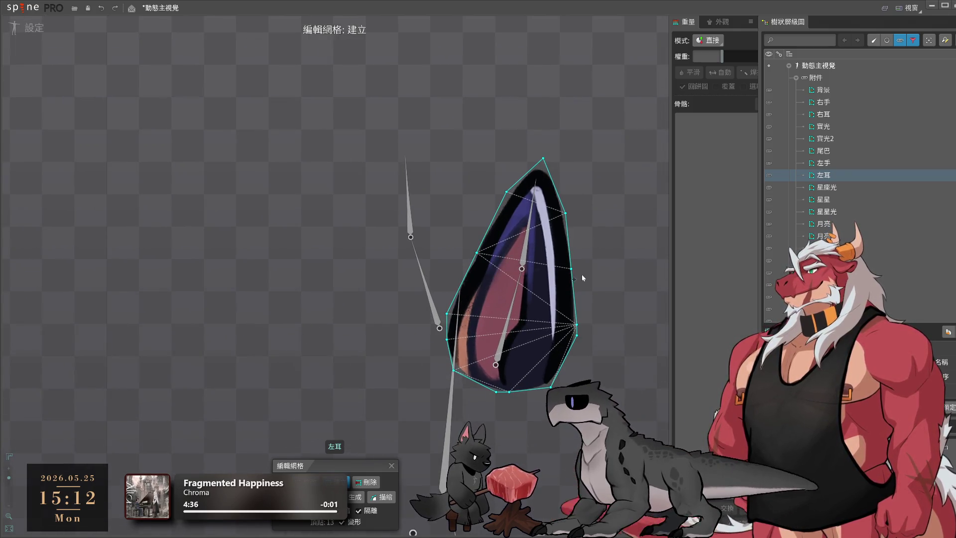
click(487, 393)
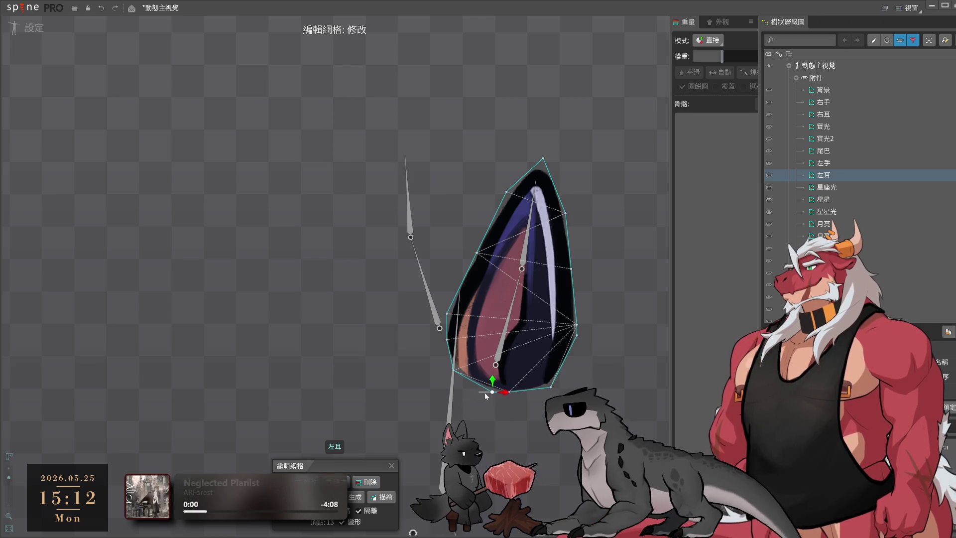
click(522, 392)
click(554, 383)
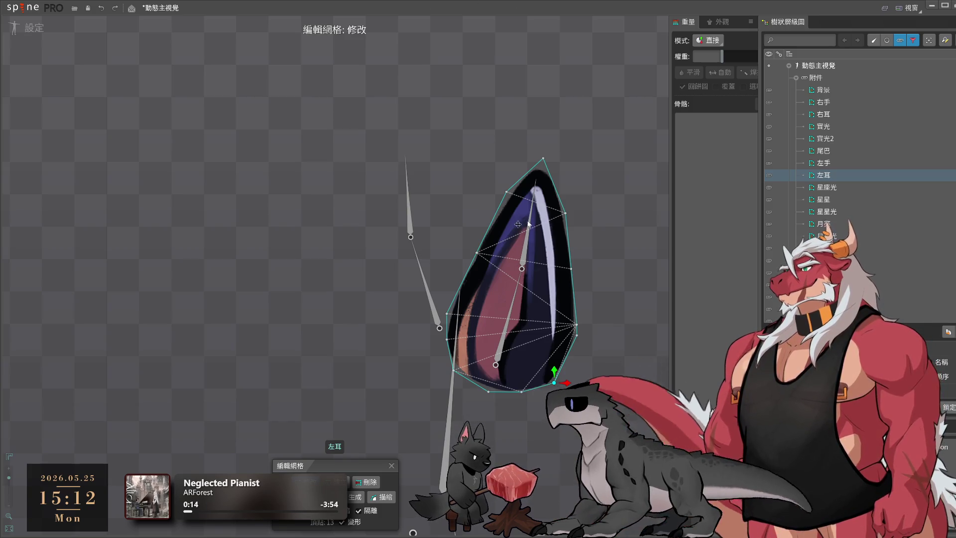
Add a top vertex toward the ear tip, pull out the left-edge vertex, and close mesh editing
click(526, 175)
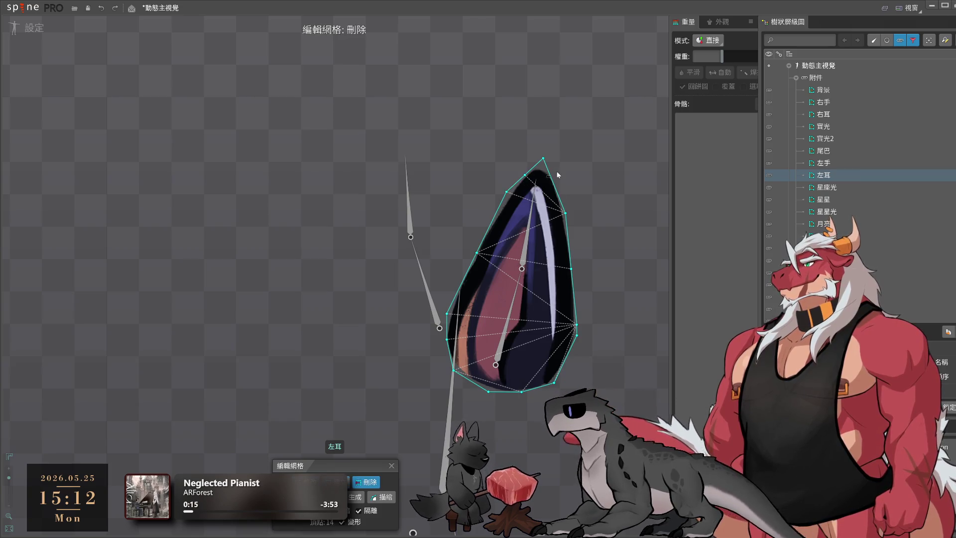
drag(529, 164, 533, 156)
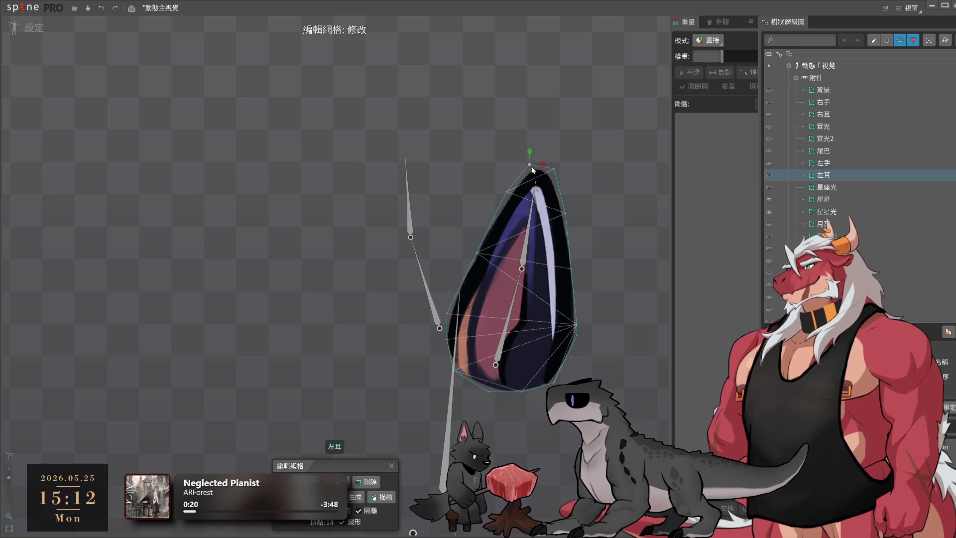
drag(508, 192, 504, 205)
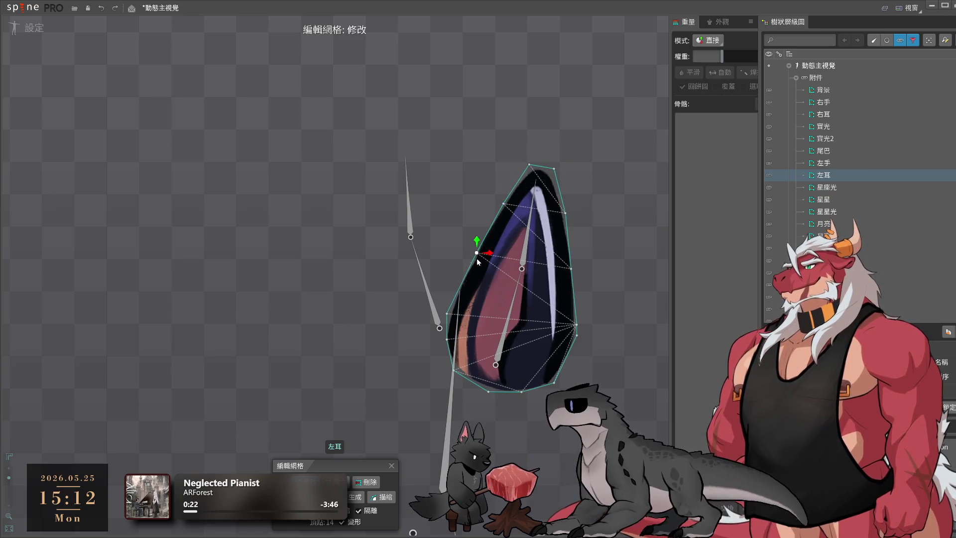
click(566, 214)
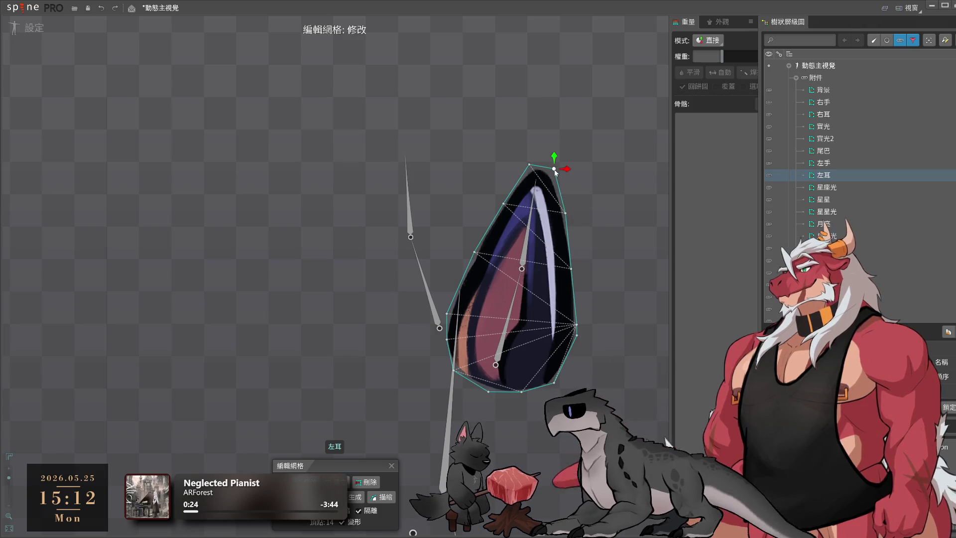
click(529, 166)
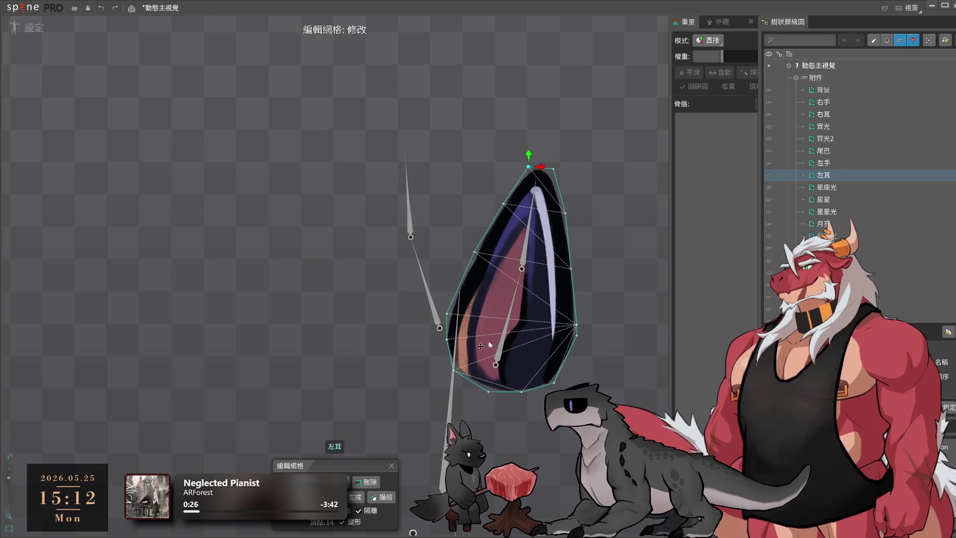
click(569, 362)
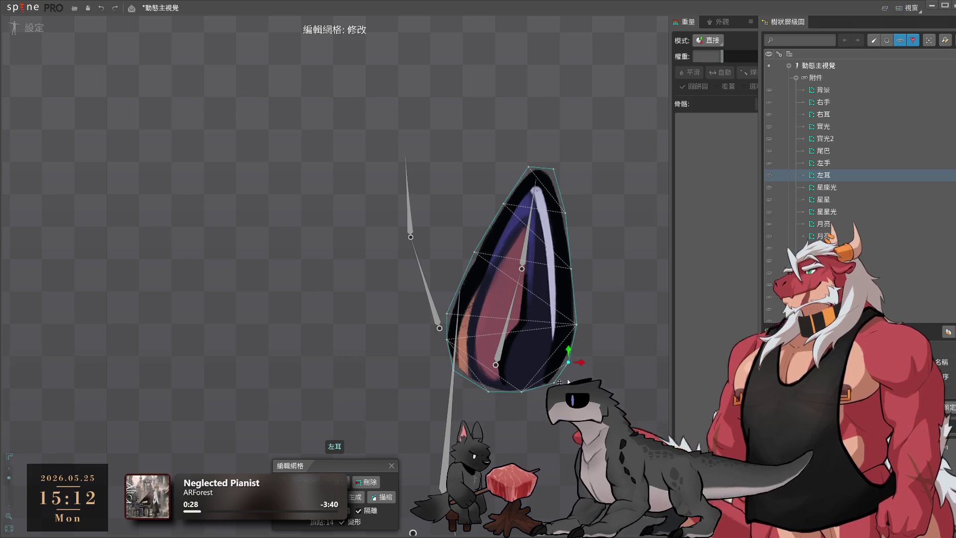
scroll(560, 382, up, 2)
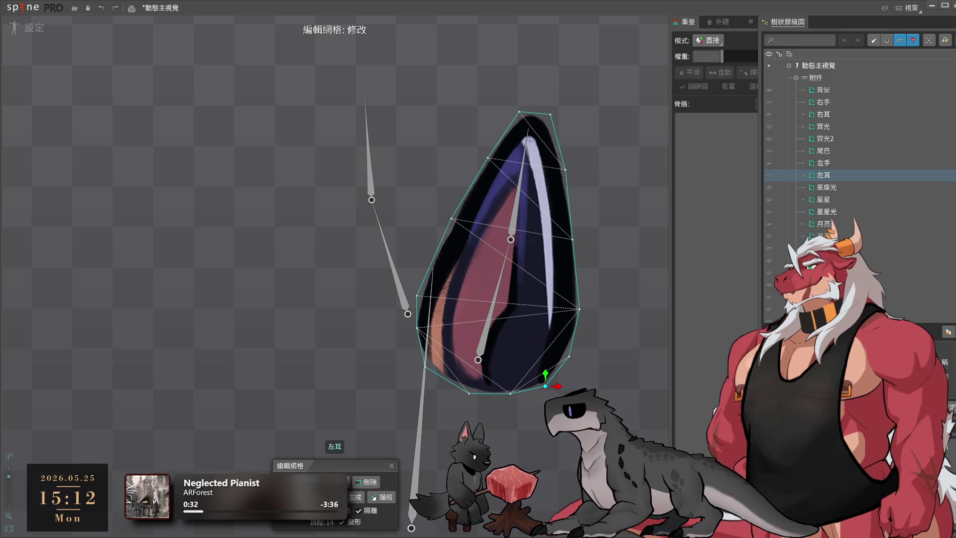
key(Escape)
scroll(405, 283, down, 5)
click(209, 178)
mouse_move(209, 178)
mouse_down()
mouse_move(341, 287)
mouse_move(447, 301)
mouse_up()
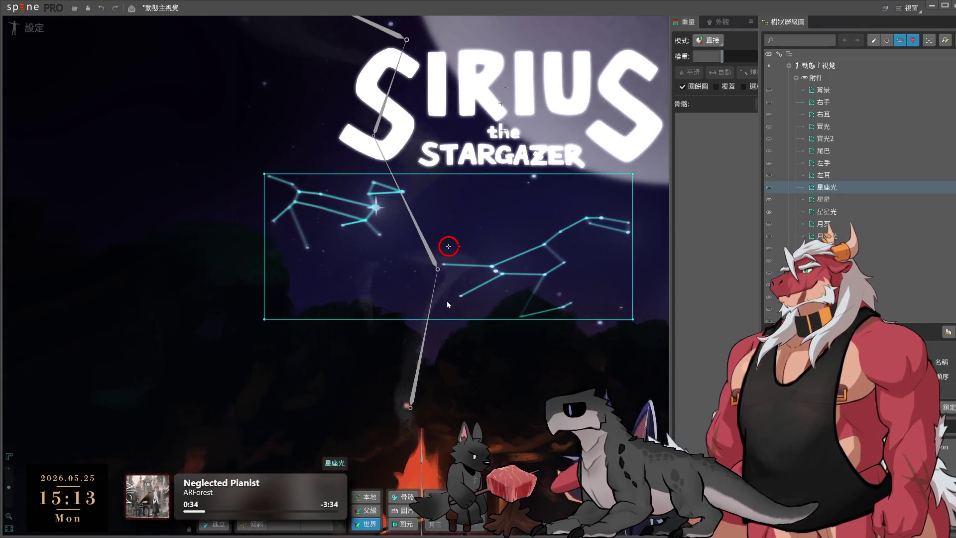
Step through the 星星光, 星座光, 椅子, 月亮 and 月亮光 attachments in the tree
click(859, 212)
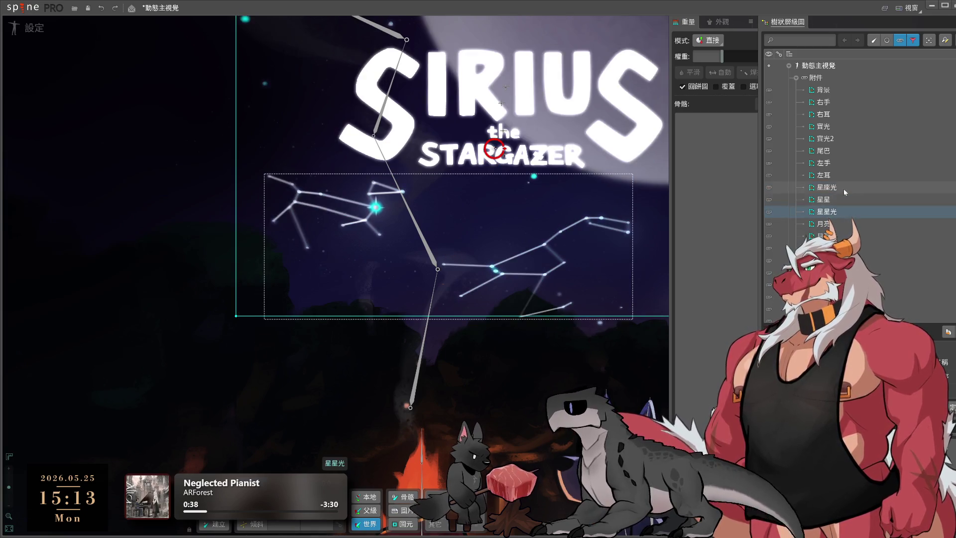
click(846, 193)
scroll(527, 214, down, 4)
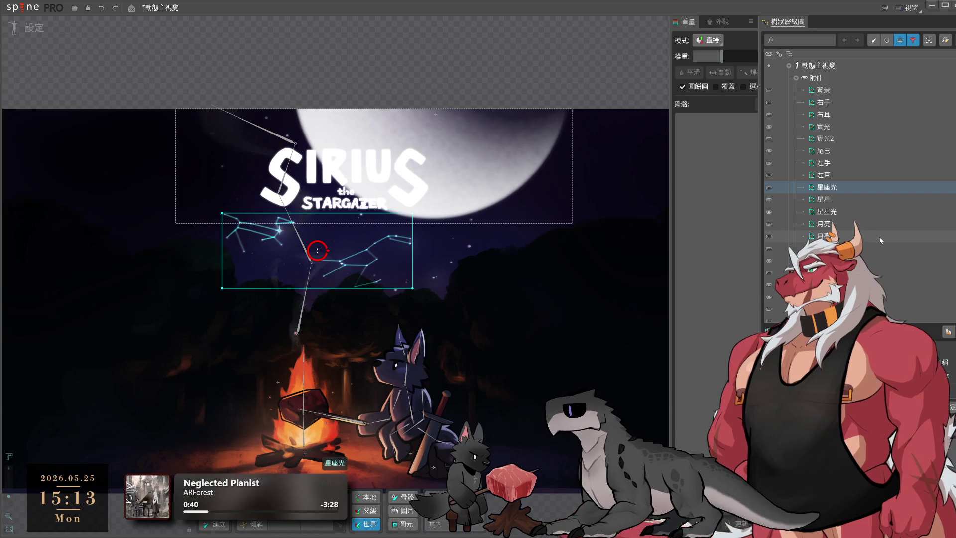
click(829, 212)
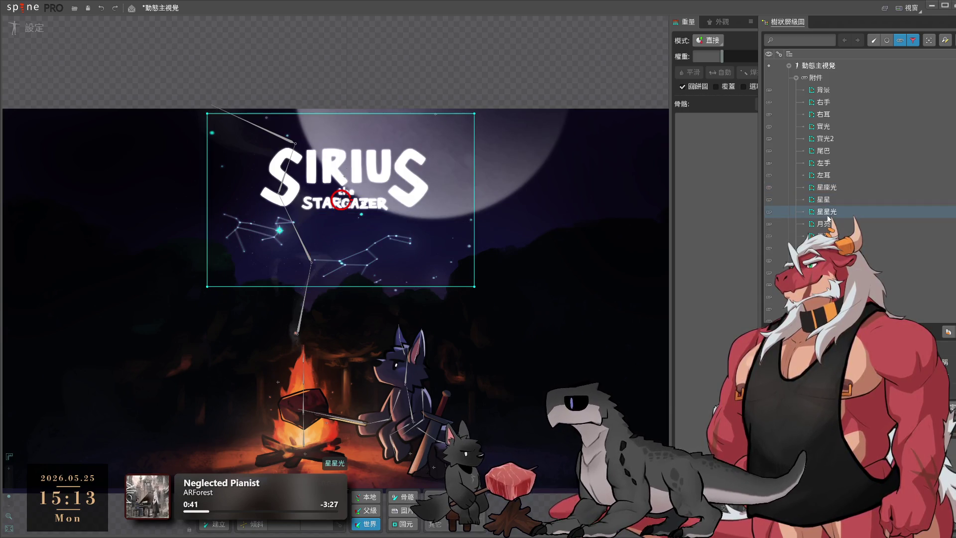
click(831, 236)
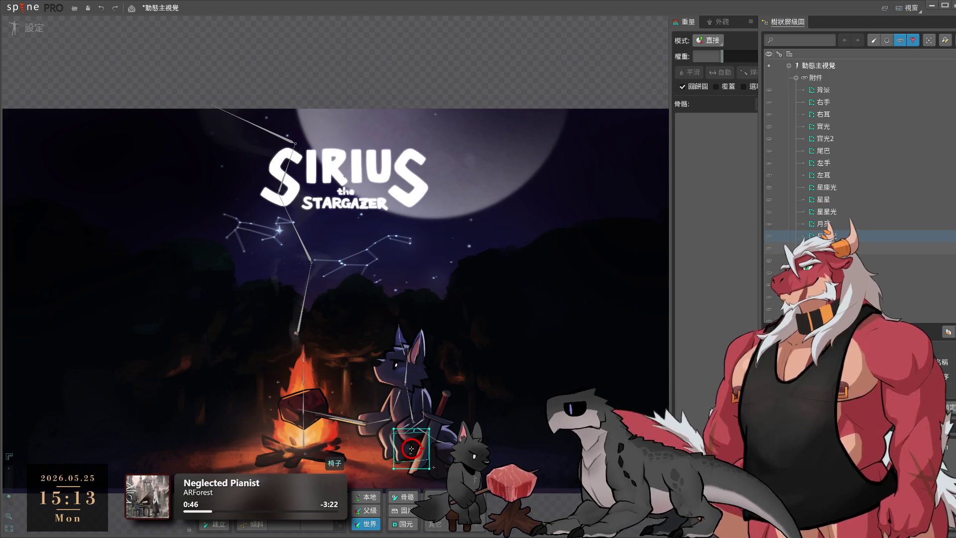
click(839, 225)
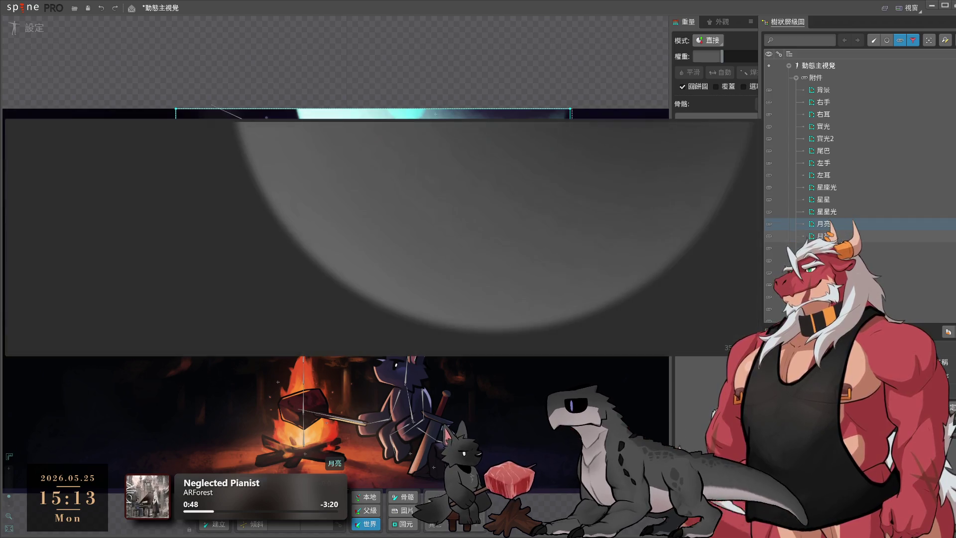
click(826, 248)
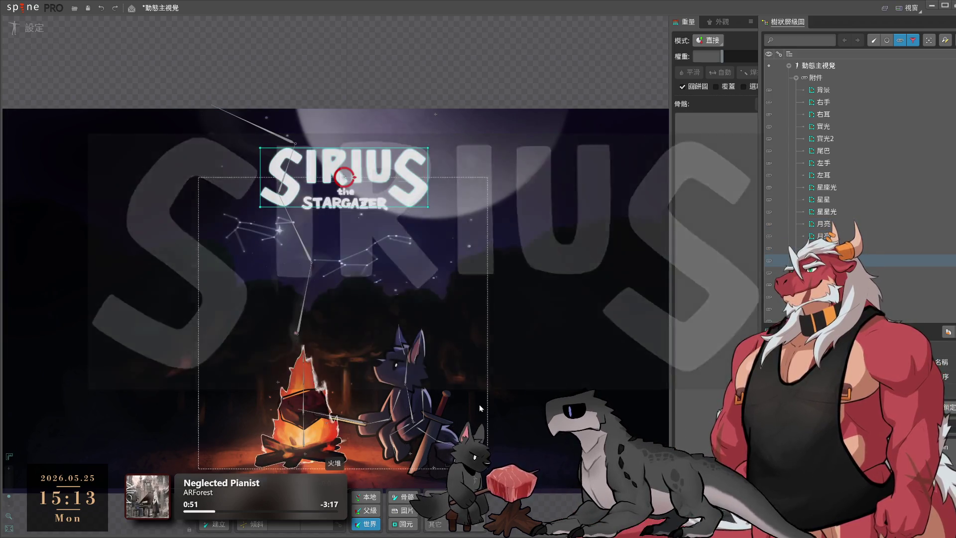
After checking 標題 and 標題_發光, select the 火光 fire attachment and open Edit Mesh on it
drag(479, 404, 517, 304)
click(817, 260)
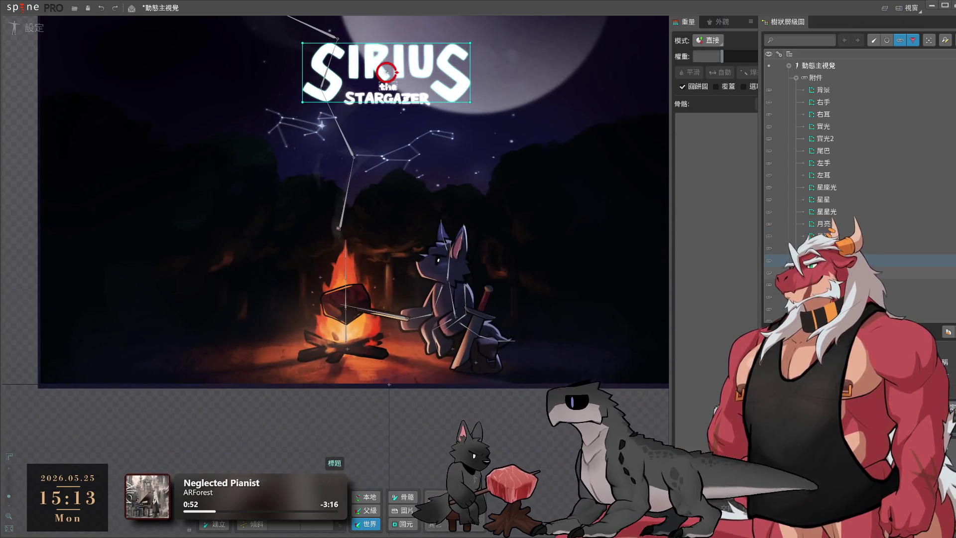
scroll(827, 249, down, 3)
click(834, 211)
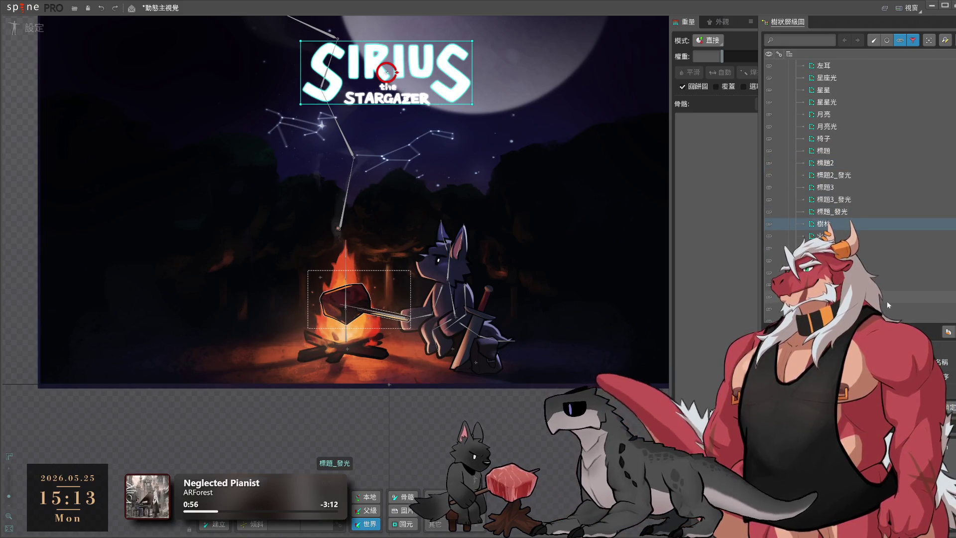
key(Down)
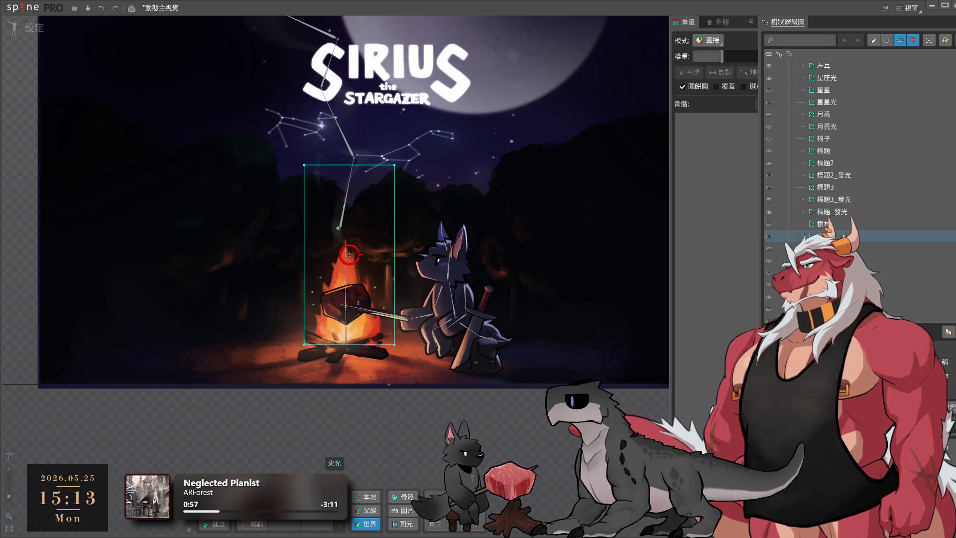
click(937, 418)
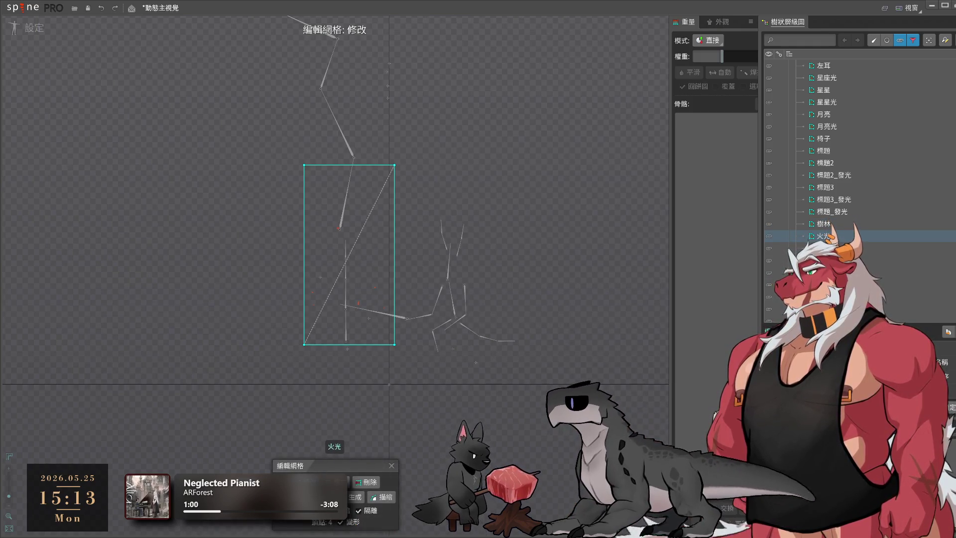
Auto-trace the 火光 attachment's mesh outline and apply the traced hull
key(Escape)
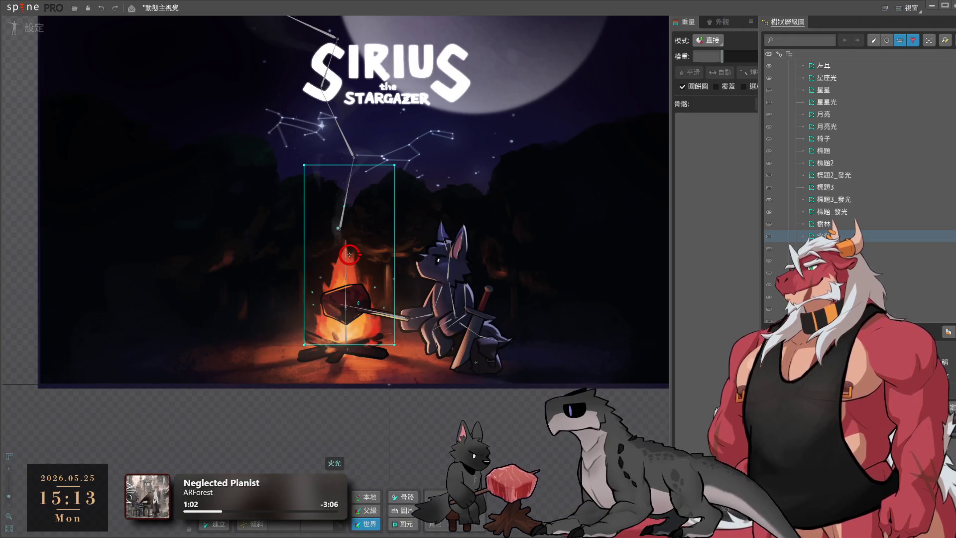
click(936, 419)
scroll(357, 402, up, 4)
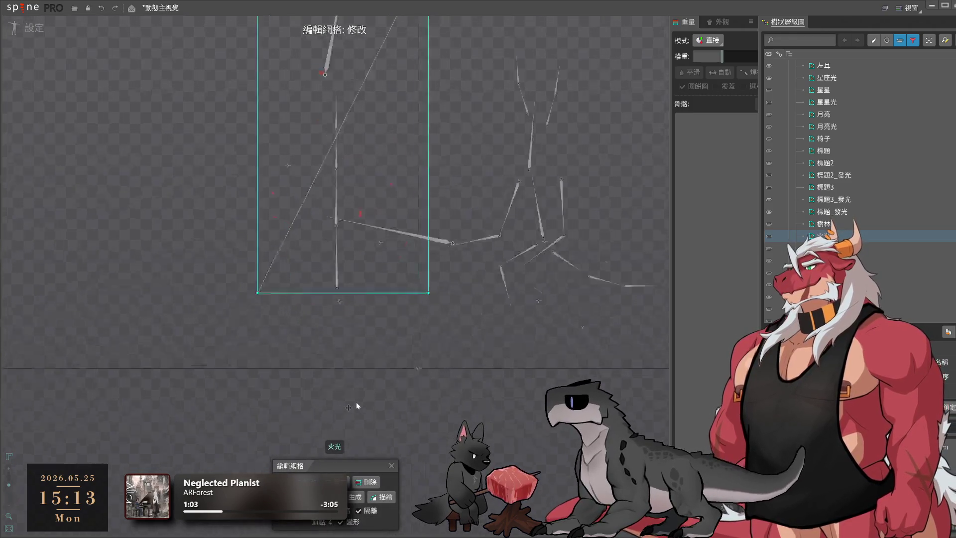
click(385, 498)
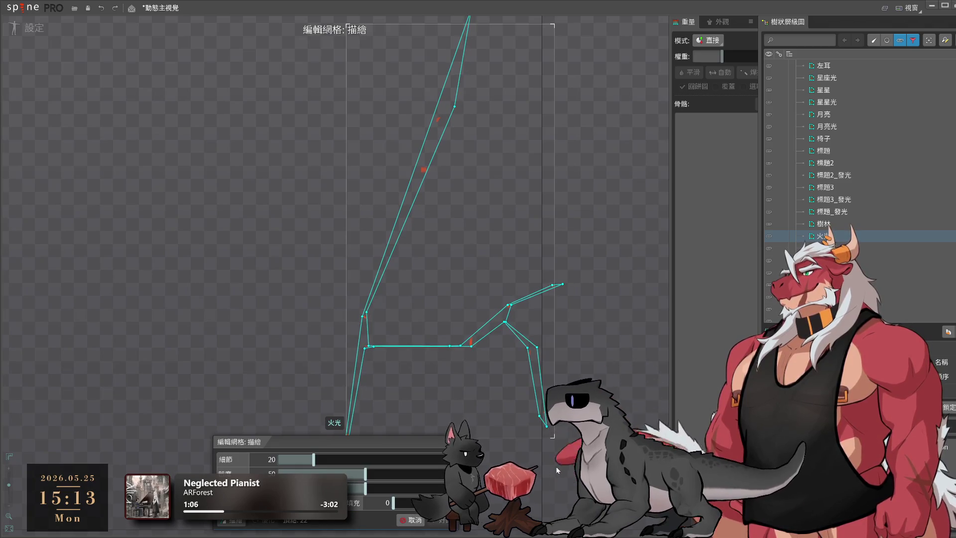
click(445, 520)
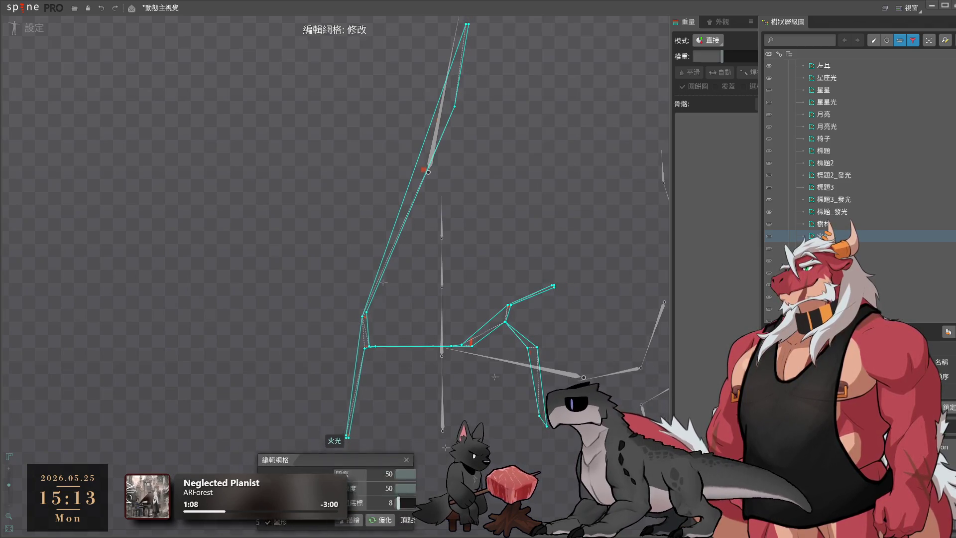
Add three vertices on the strip's upper limb and connect them with edges
drag(503, 188, 518, 258)
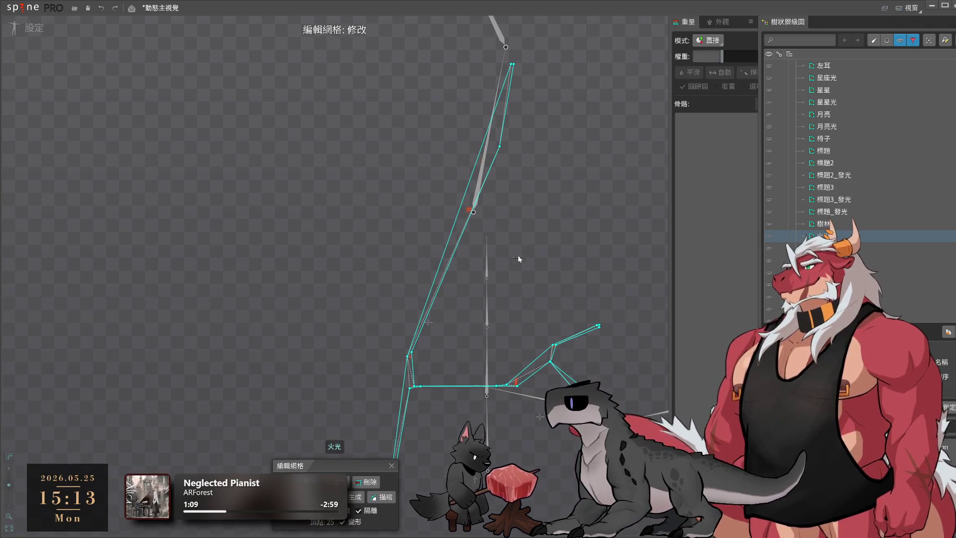
click(469, 220)
click(469, 182)
click(483, 184)
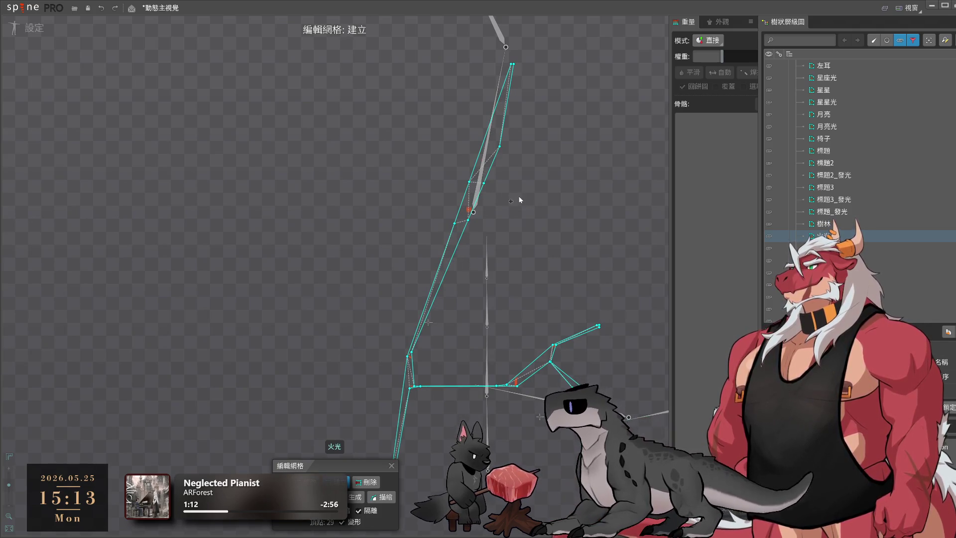
drag(455, 222, 468, 220)
drag(469, 182, 484, 183)
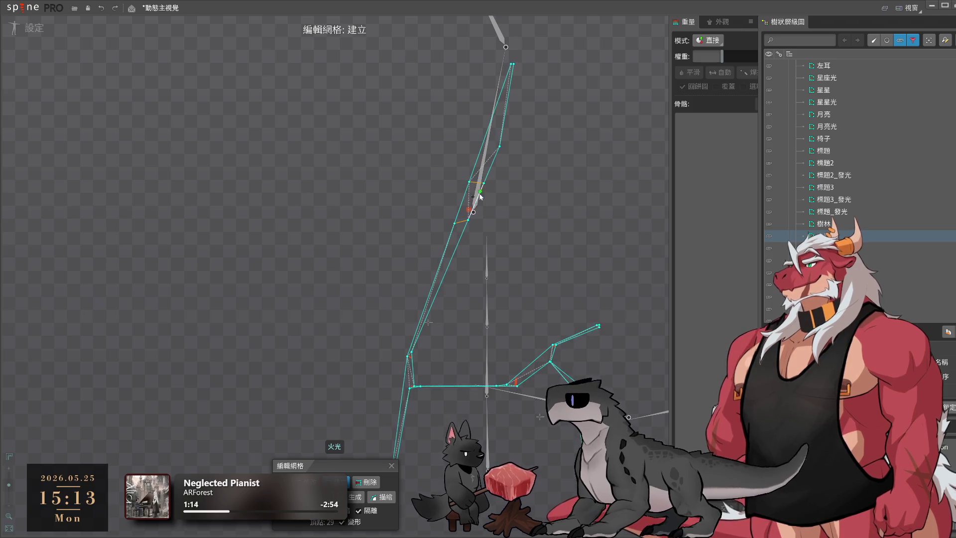
scroll(478, 209, up, 2)
click(446, 227)
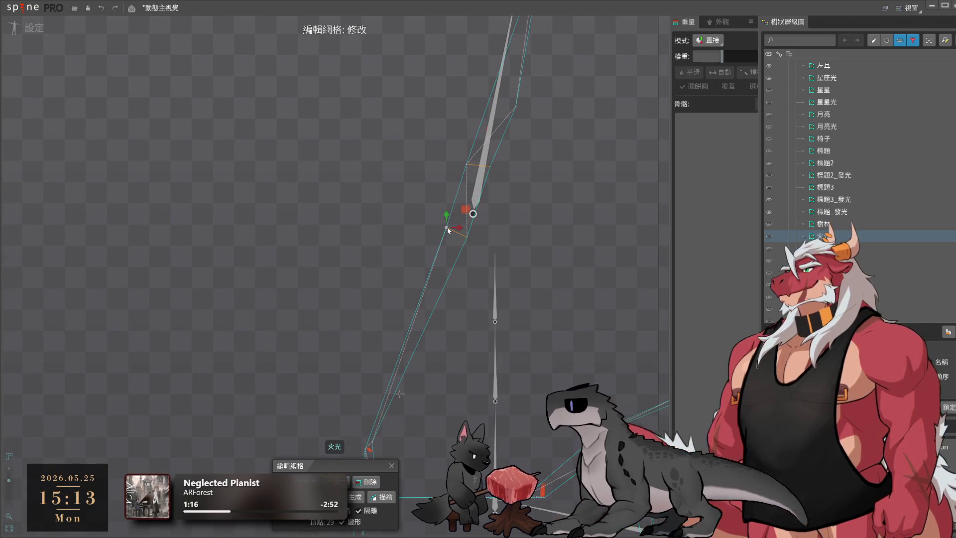
click(459, 186)
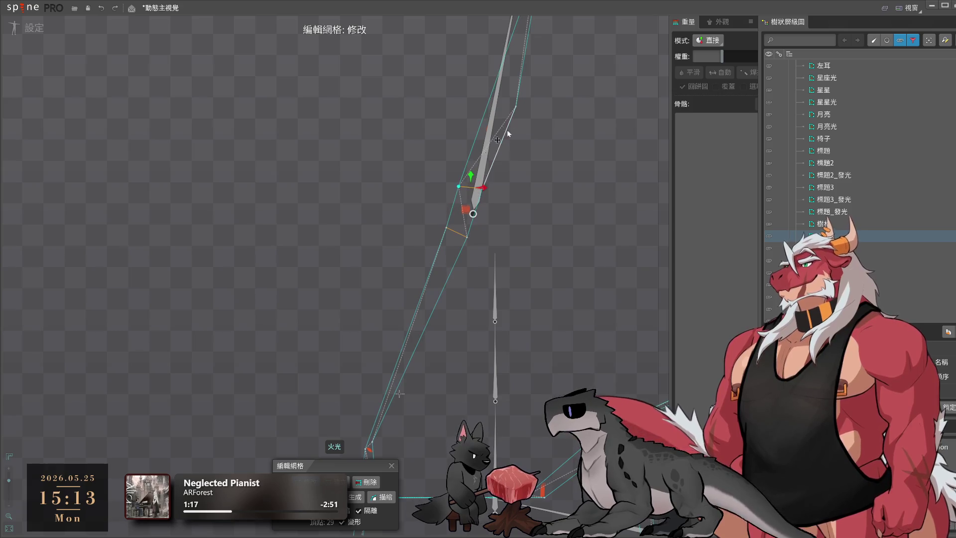
Add vertices along the strip up to its top end and tip, nudging them into place
drag(509, 134, 520, 220)
click(496, 197)
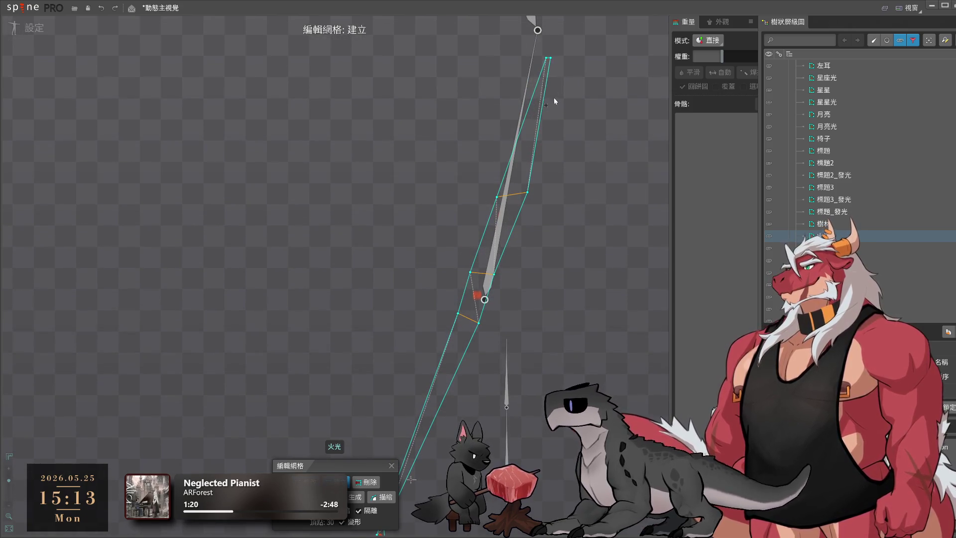
scroll(548, 91, up, 3)
click(543, 84)
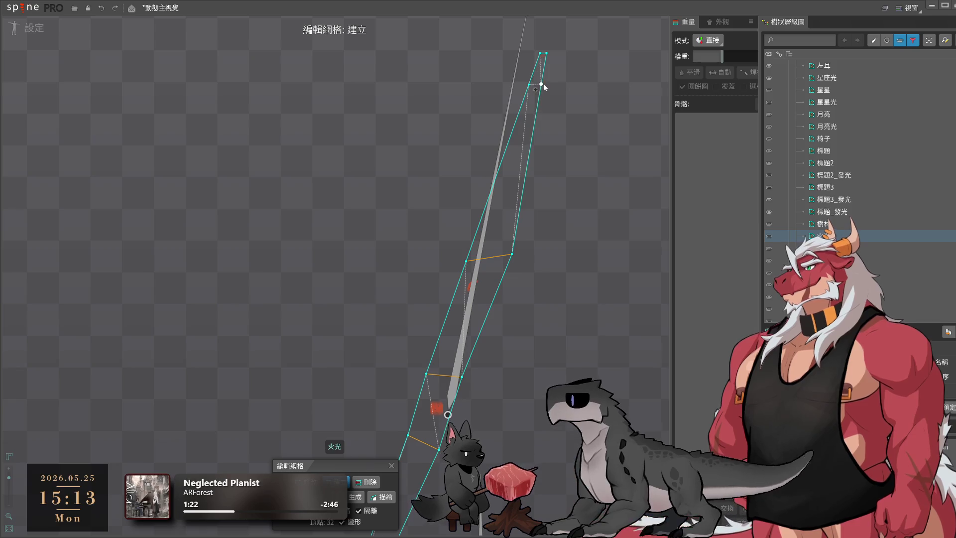
key(ctrl)
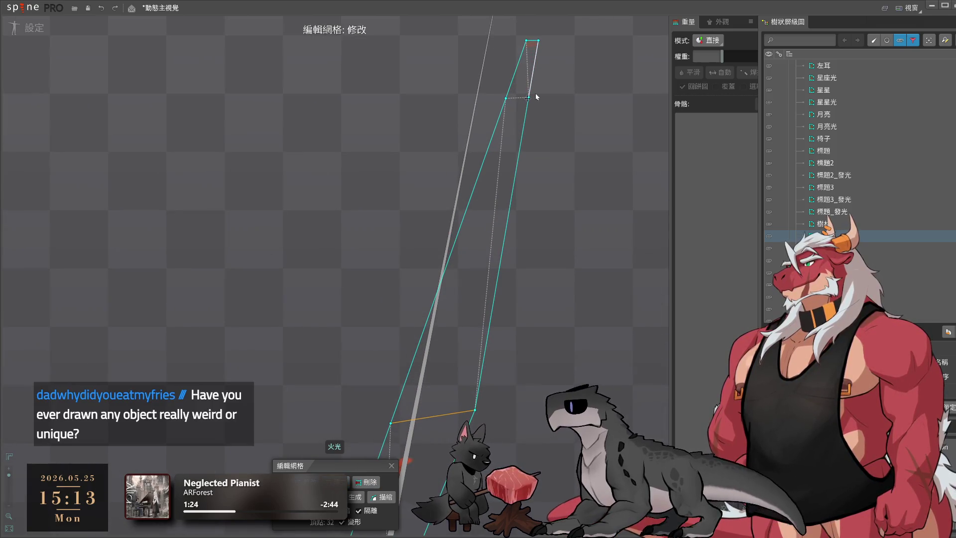
drag(573, 110, 582, 224)
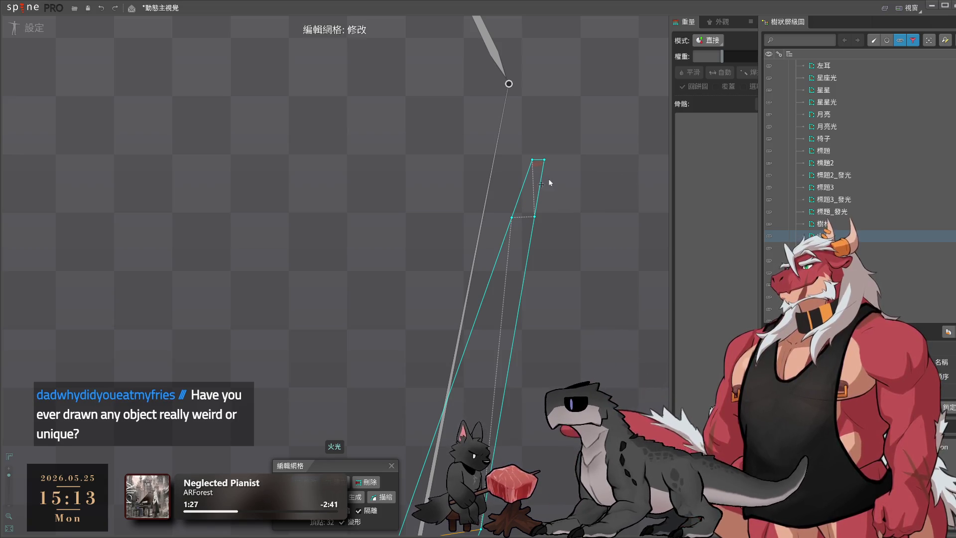
click(532, 160)
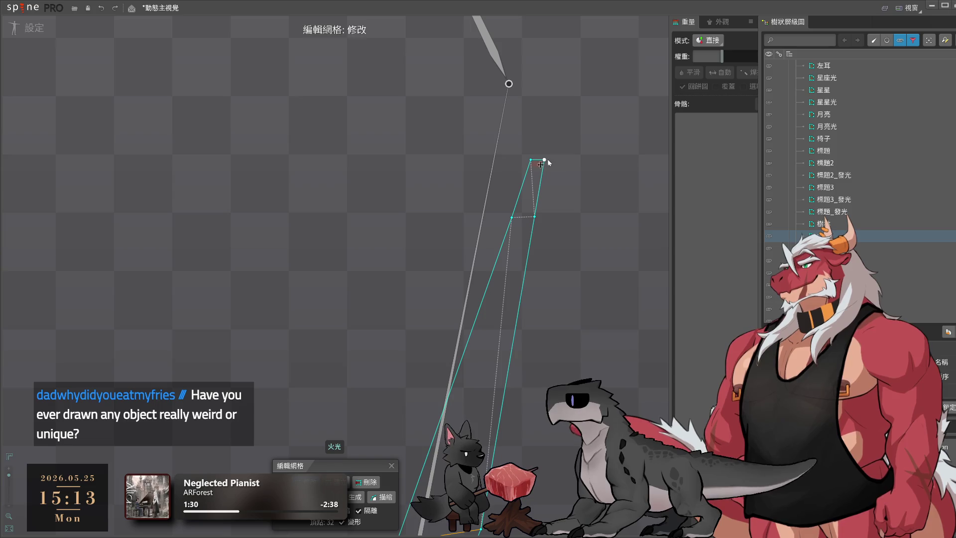
click(532, 219)
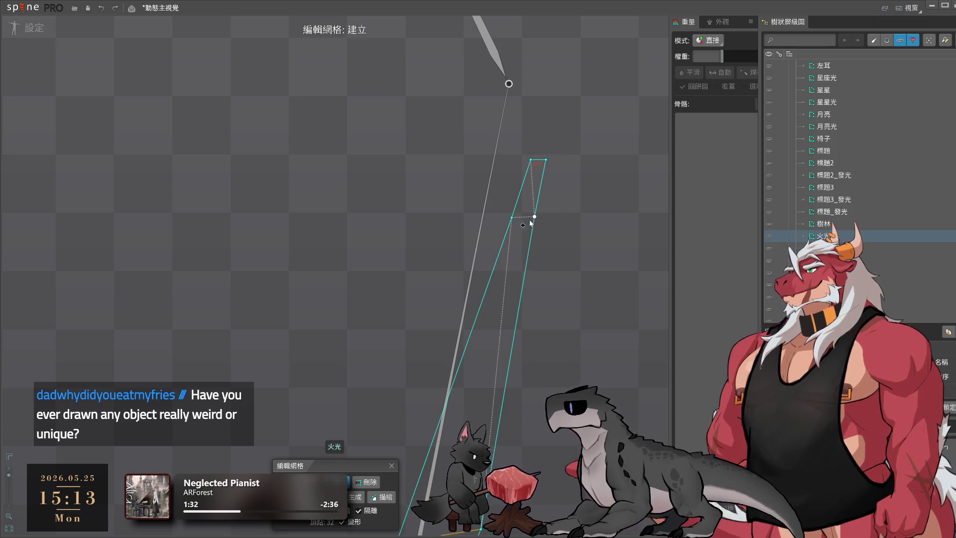
drag(512, 217, 523, 192)
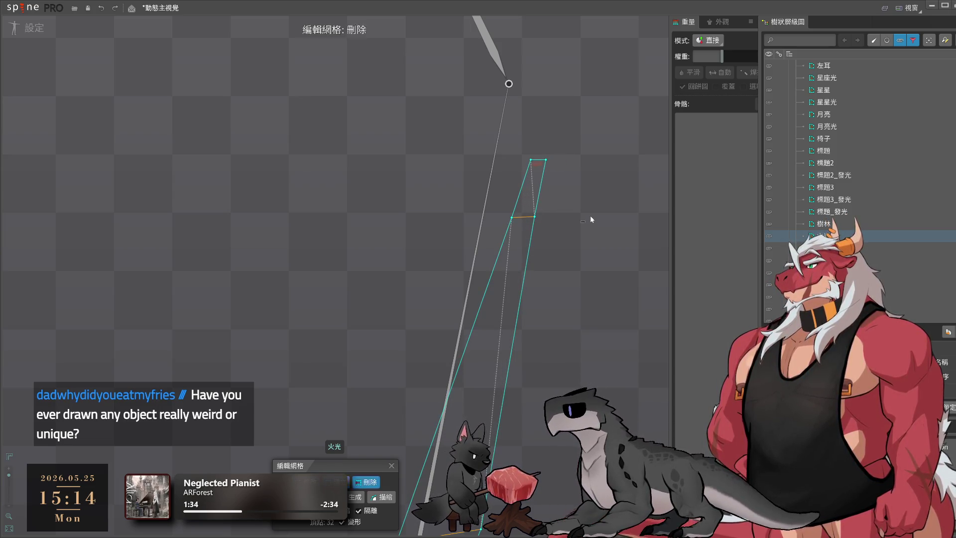
key(m)
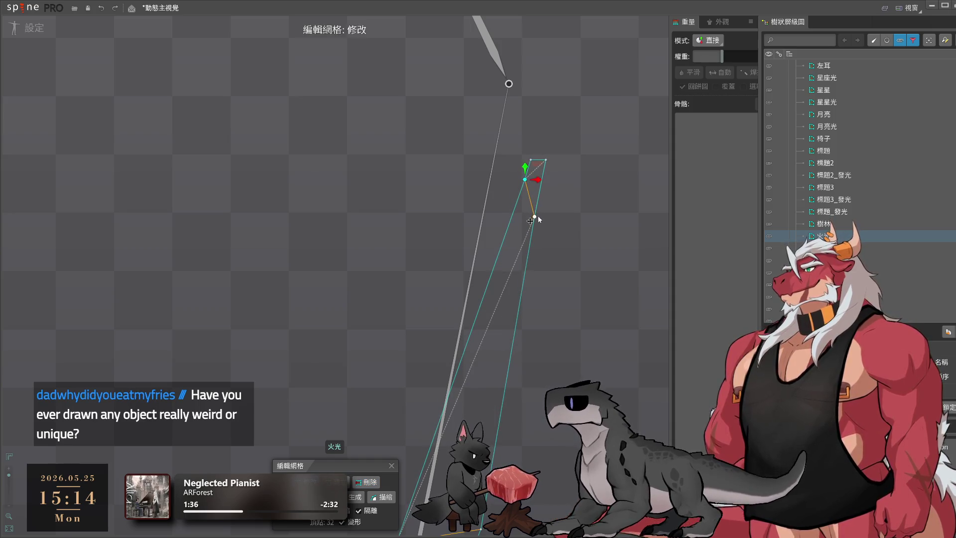
drag(554, 176, 553, 180)
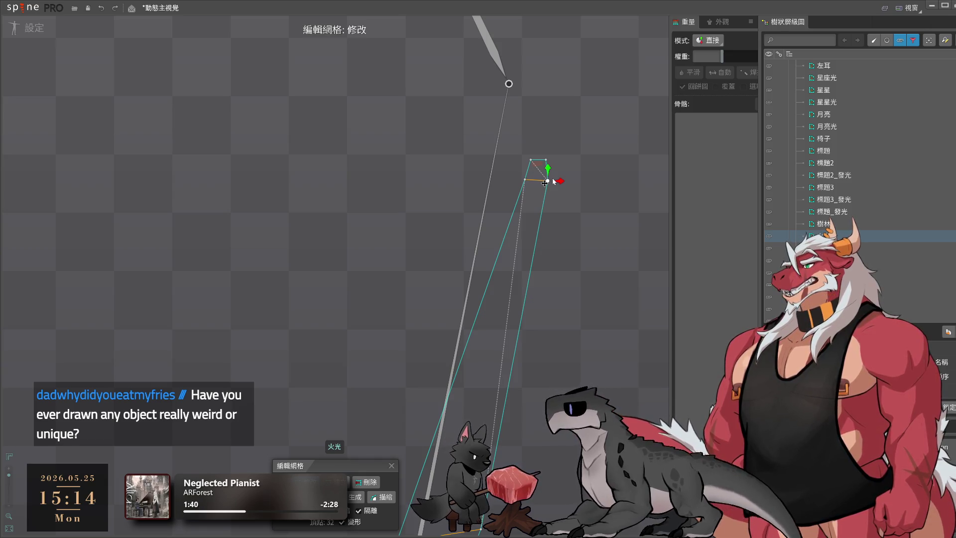
Reshape the mesh around the bend and add a vertex on its outer edge
scroll(545, 269, down, 2)
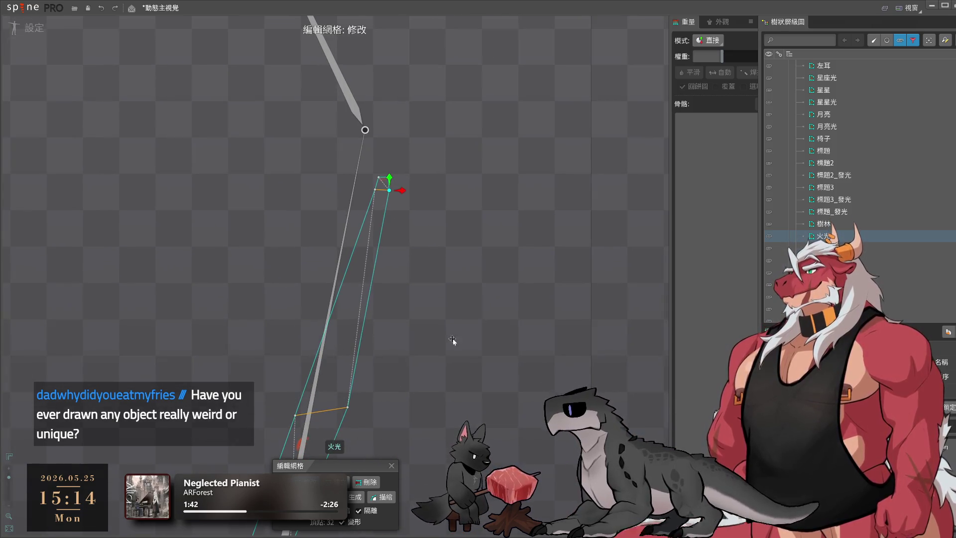
scroll(521, 227, down, 2)
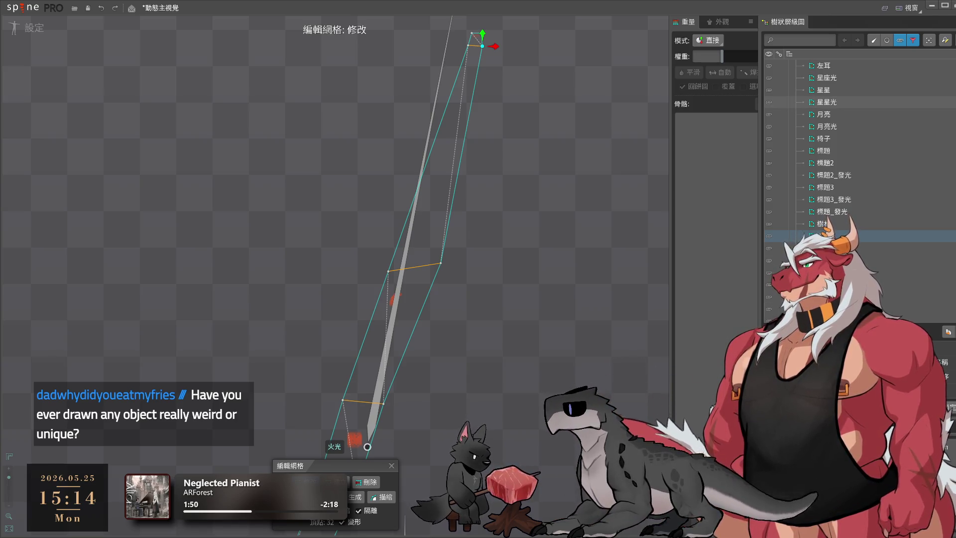
drag(469, 363, 583, 281)
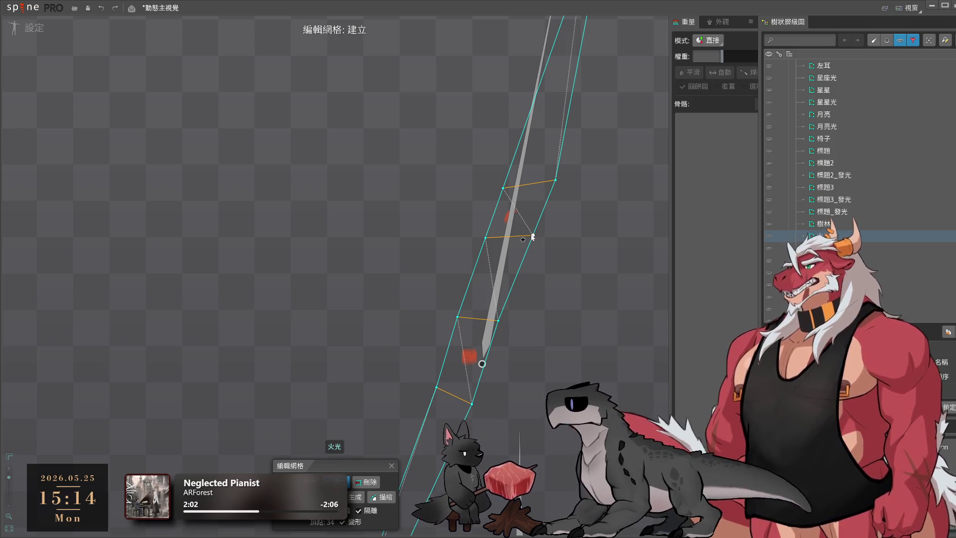
key(m)
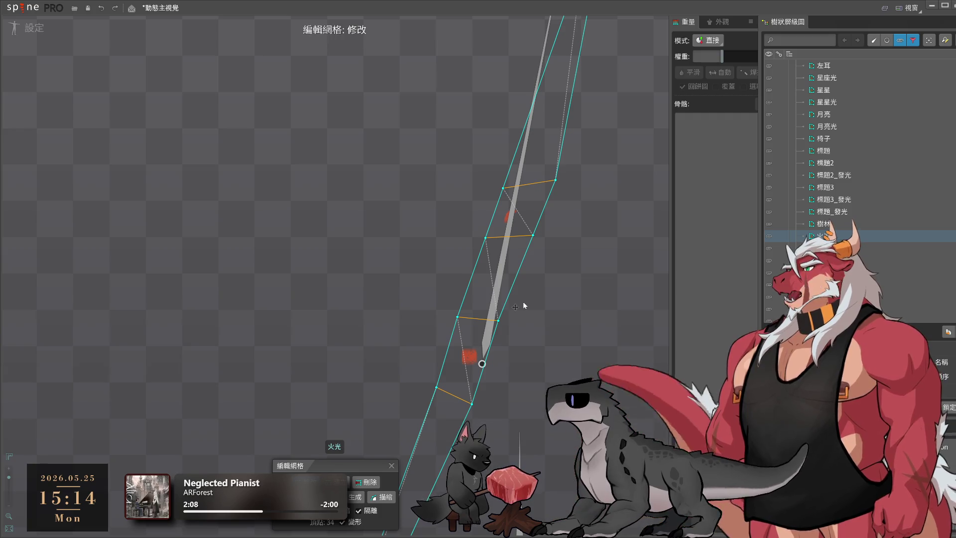
mouse_move(524, 305)
mouse_down()
mouse_move(516, 426)
mouse_move(530, 158)
mouse_move(575, 244)
mouse_move(531, 315)
mouse_up()
mouse_move(491, 286)
mouse_down()
mouse_move(482, 252)
mouse_move(506, 250)
mouse_move(517, 348)
mouse_move(520, 340)
mouse_up()
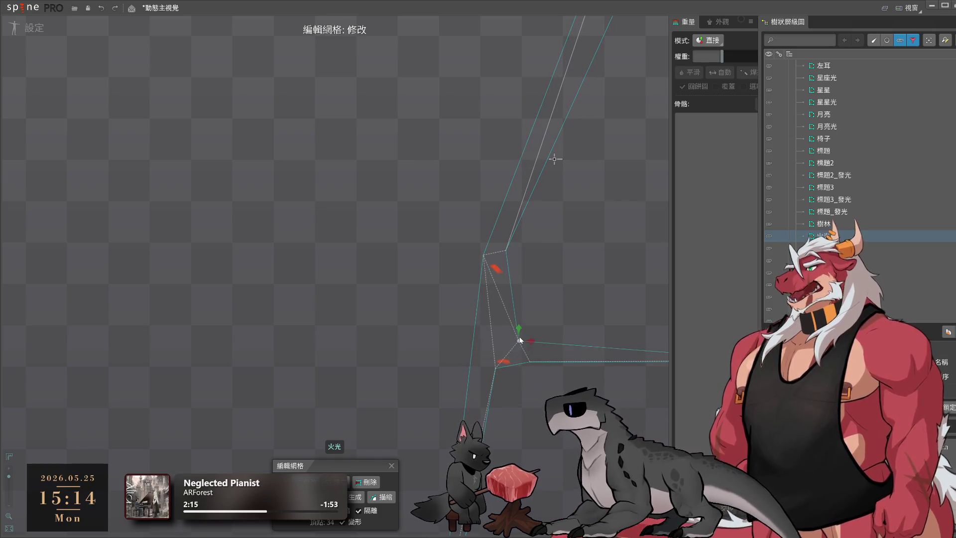
click(472, 356)
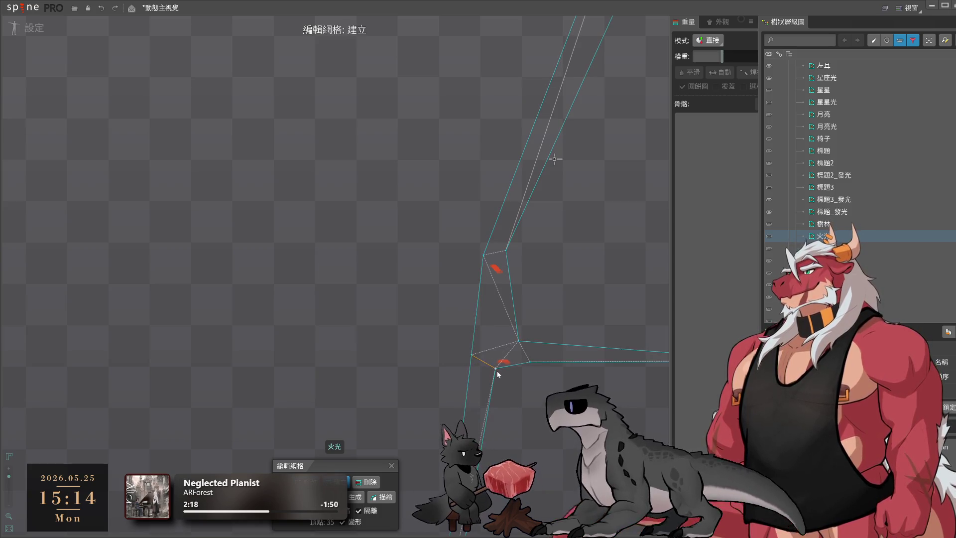
Add a vertex pair across the bend, then select the strip's end vertex with the delete modifier
click(479, 291)
click(511, 285)
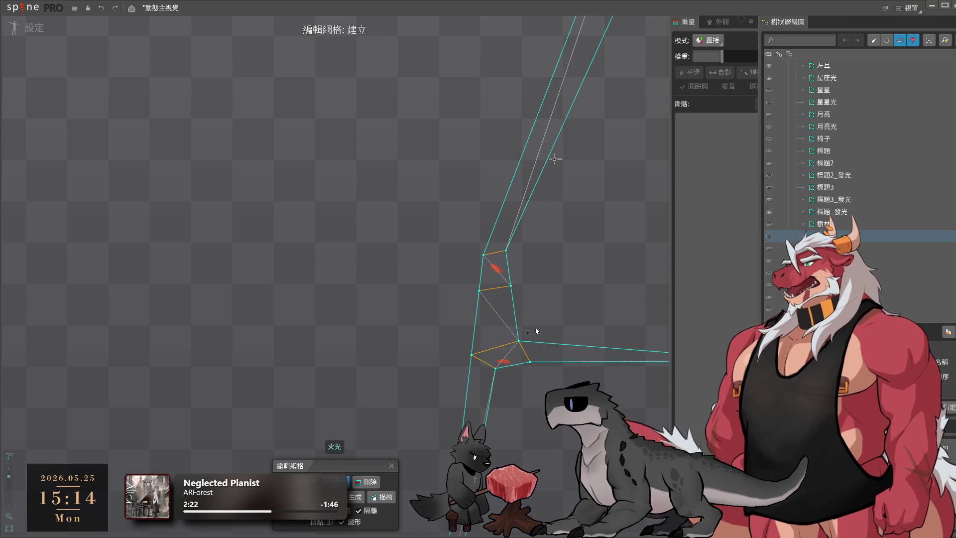
scroll(429, 281, down, 10)
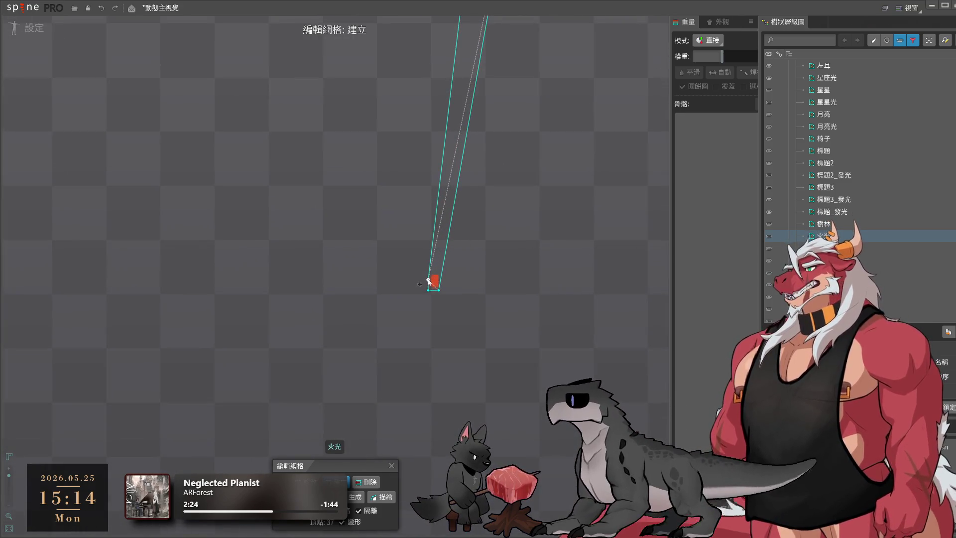
key(ctrl)
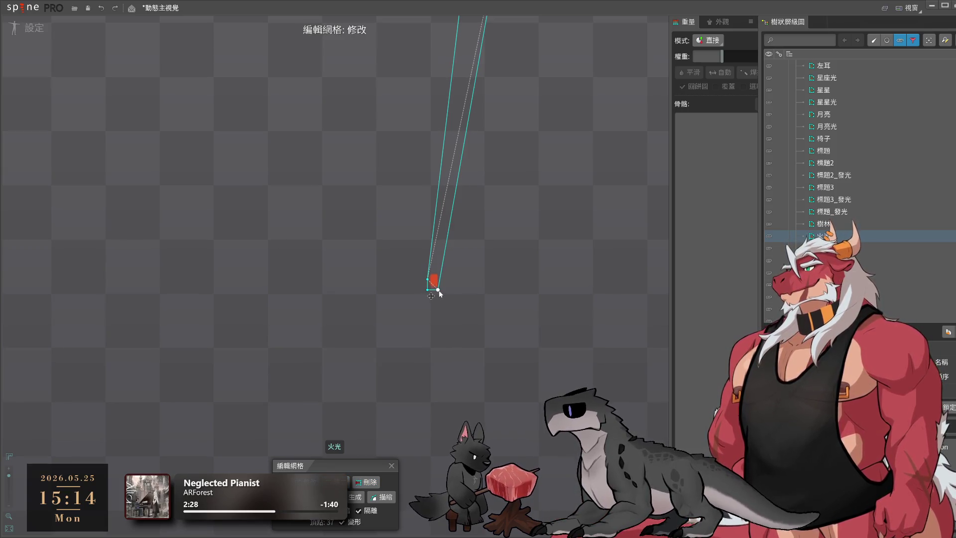
click(427, 291)
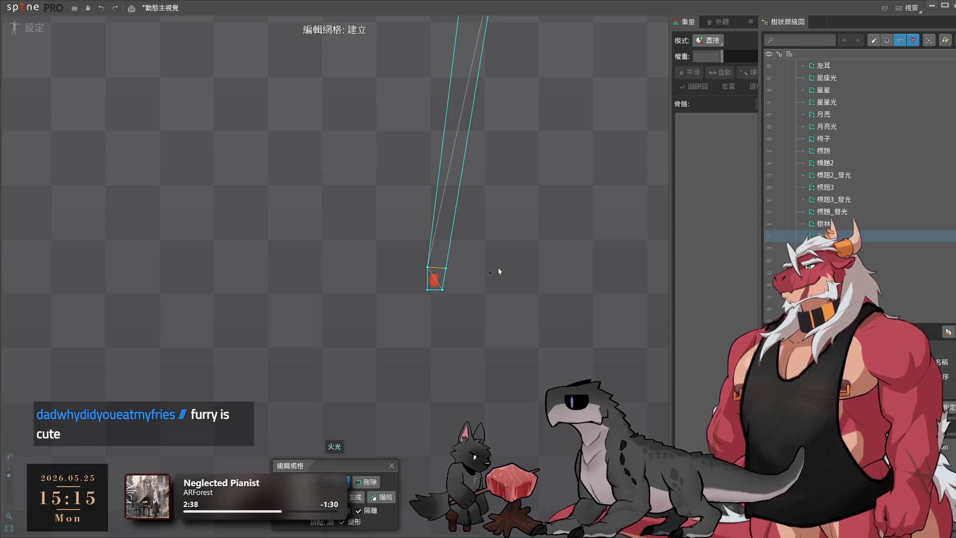
scroll(507, 252, down, 3)
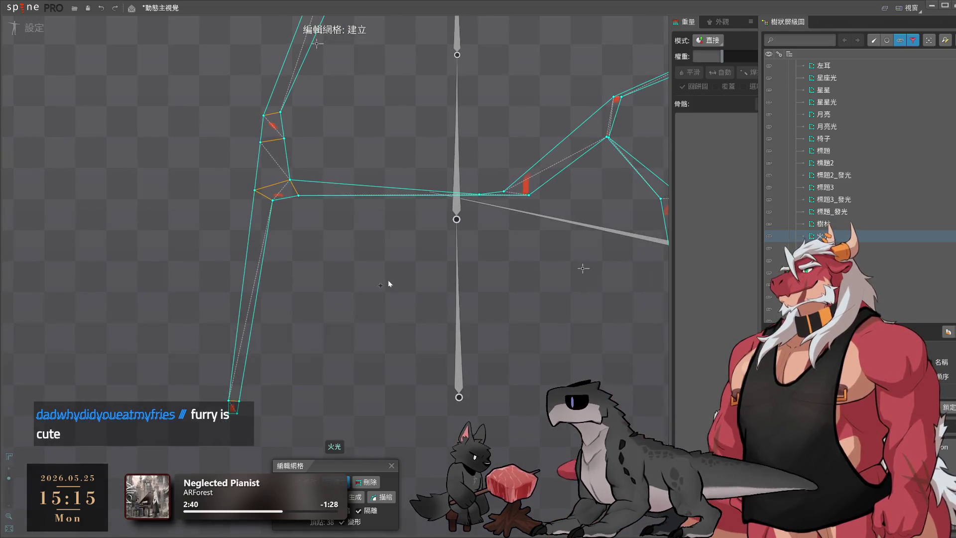
Remove a stray vertex, split the hull's right edge, and pull the lower vertices down
scroll(389, 283, up, 3)
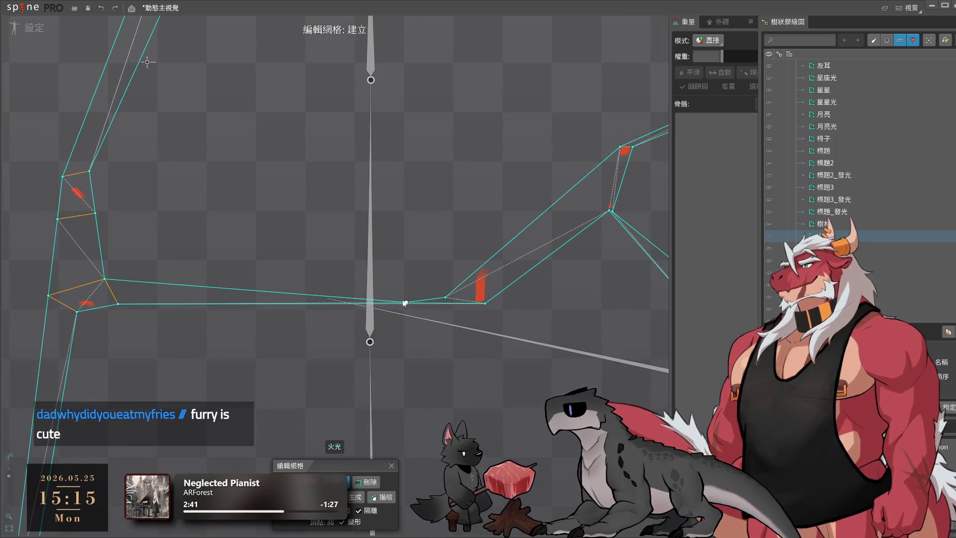
click(405, 303)
mouse_move(457, 293)
mouse_down()
mouse_move(402, 314)
mouse_move(421, 284)
mouse_up()
drag(429, 325, 436, 329)
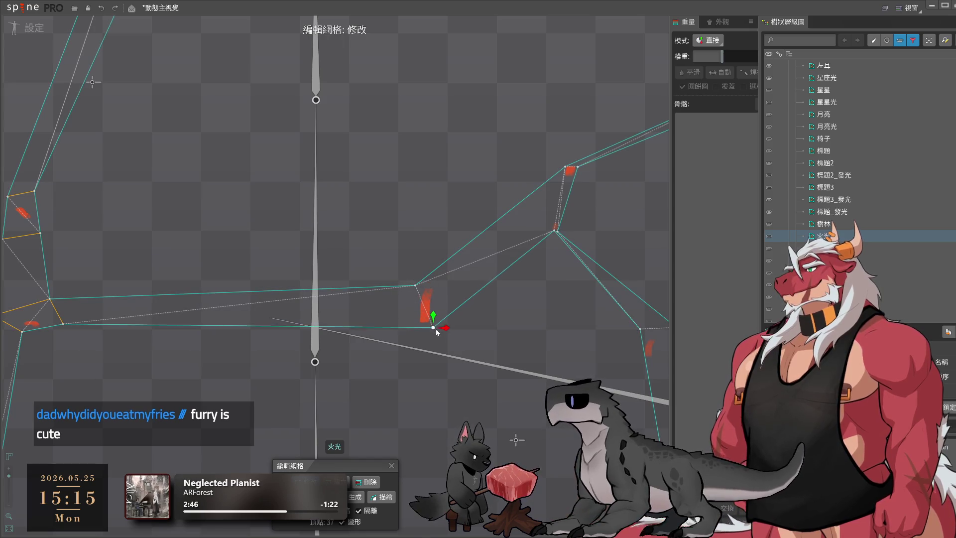
key(c)
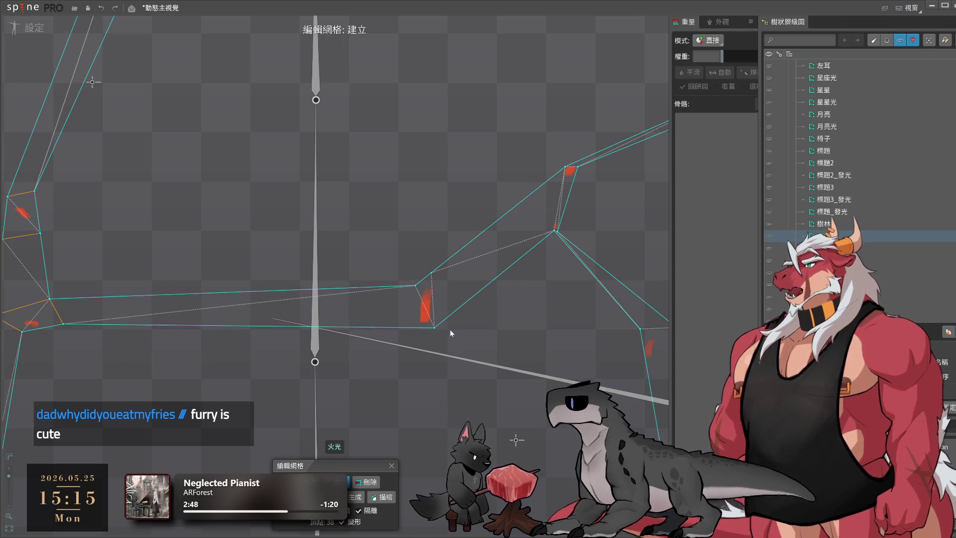
click(447, 318)
drag(415, 319, 413, 331)
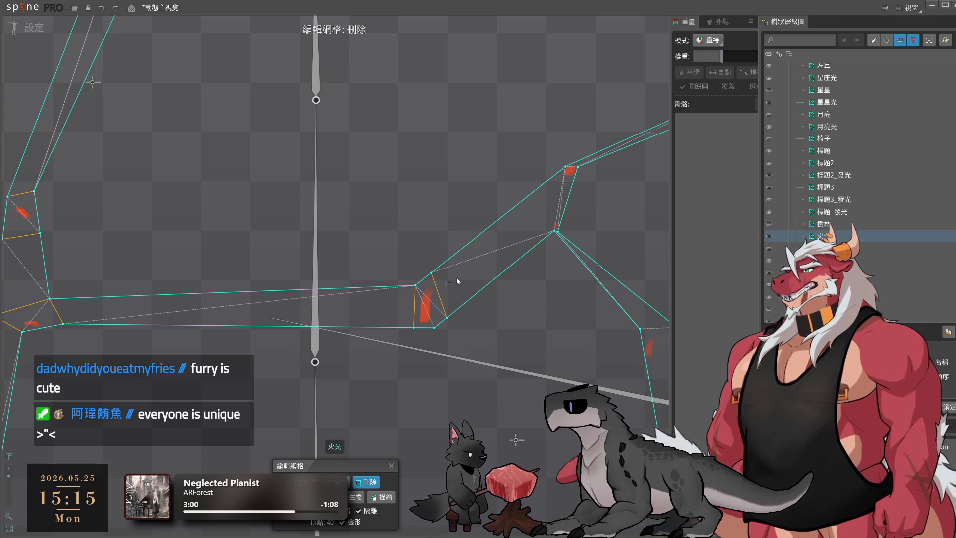
Reposition four hull vertices so the mesh hugs the glow more closely
scroll(465, 264, up, 2)
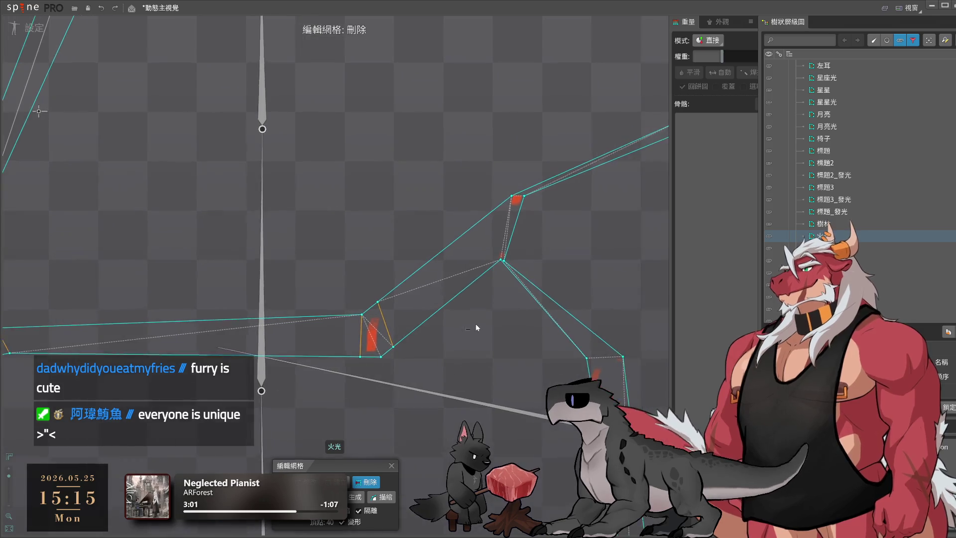
scroll(471, 274, up, 2)
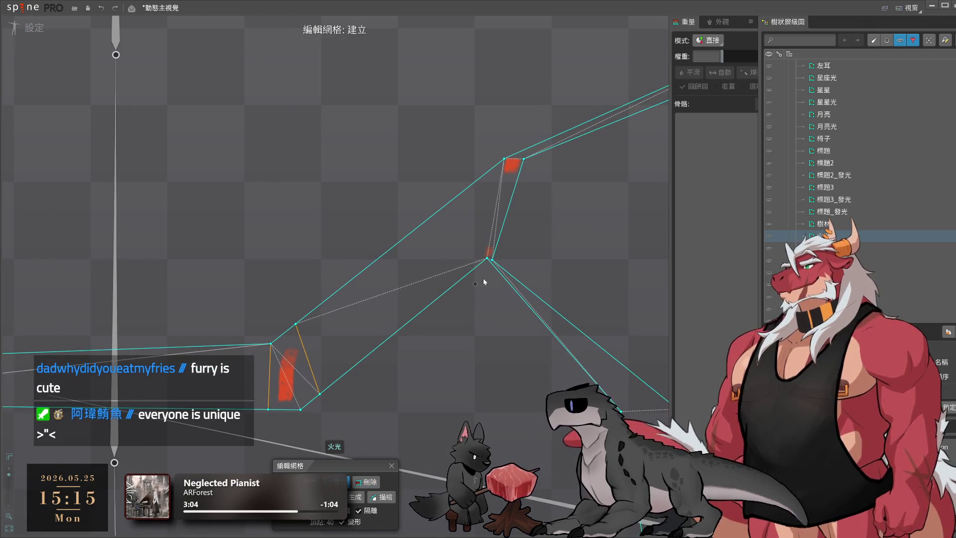
key(Escape)
mouse_move(484, 257)
mouse_down()
mouse_move(473, 265)
mouse_move(502, 264)
mouse_up()
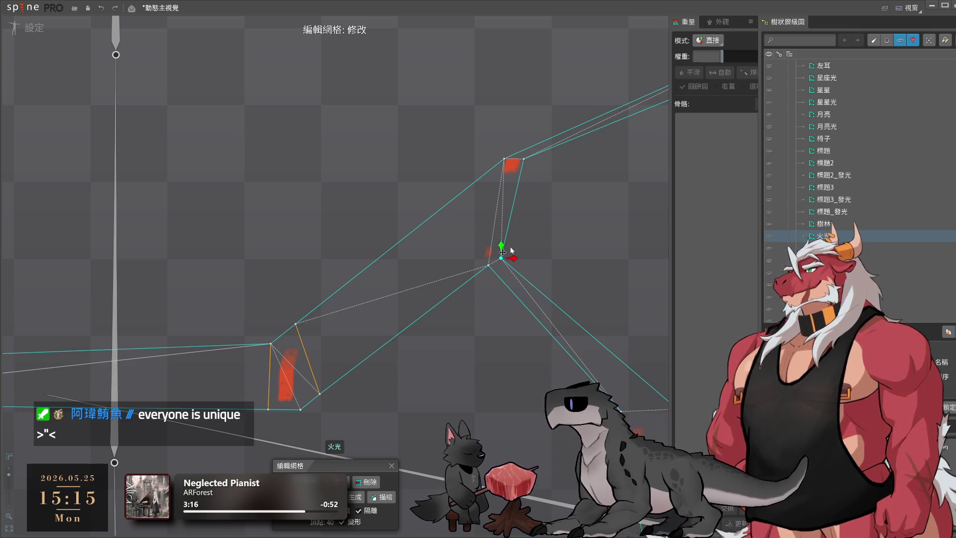
drag(488, 268, 482, 265)
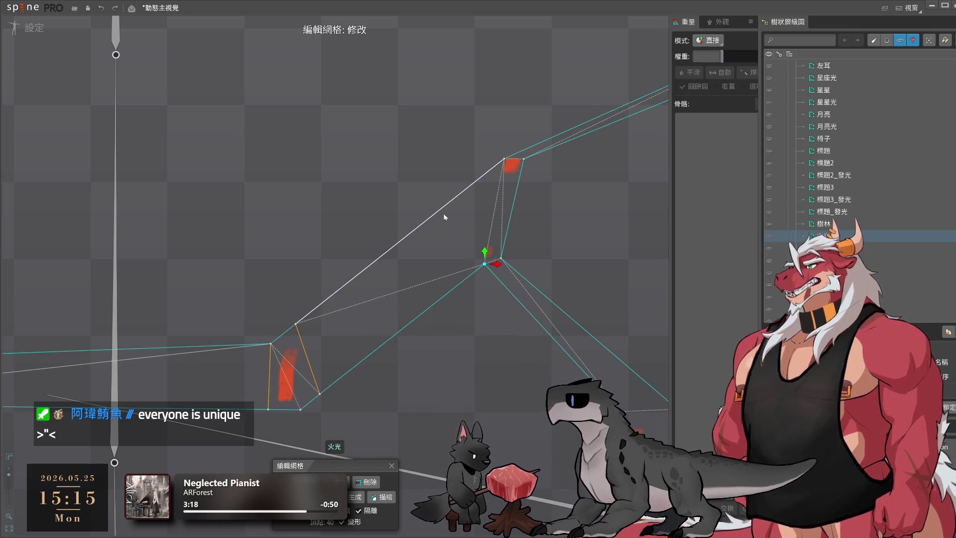
drag(445, 230, 472, 248)
drag(508, 158, 507, 149)
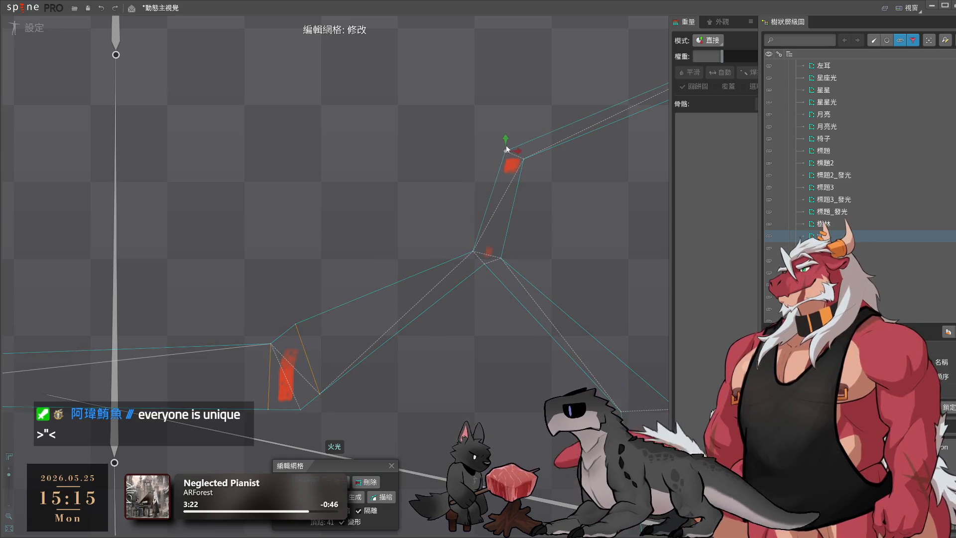
Add vertices around the upper, middle and lower glow patches
key(c)
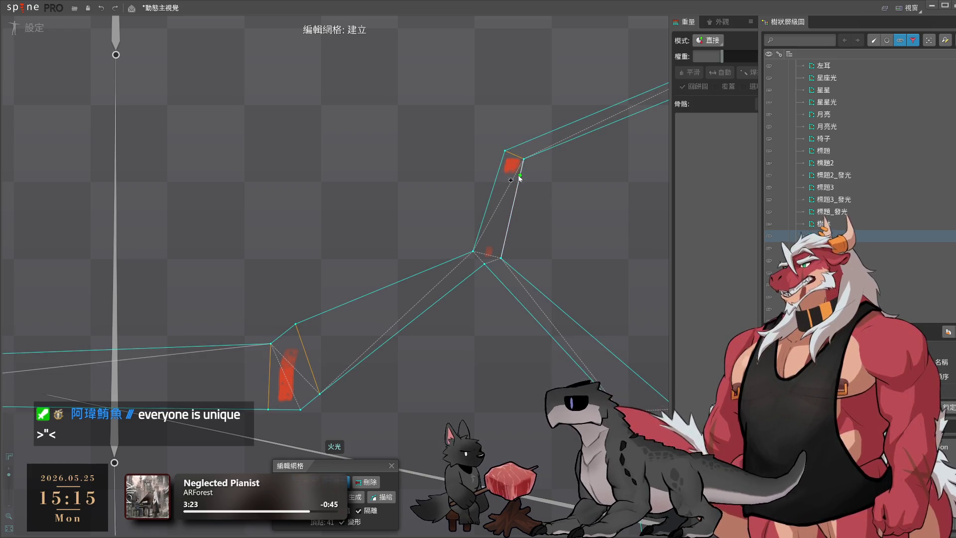
click(502, 179)
click(479, 233)
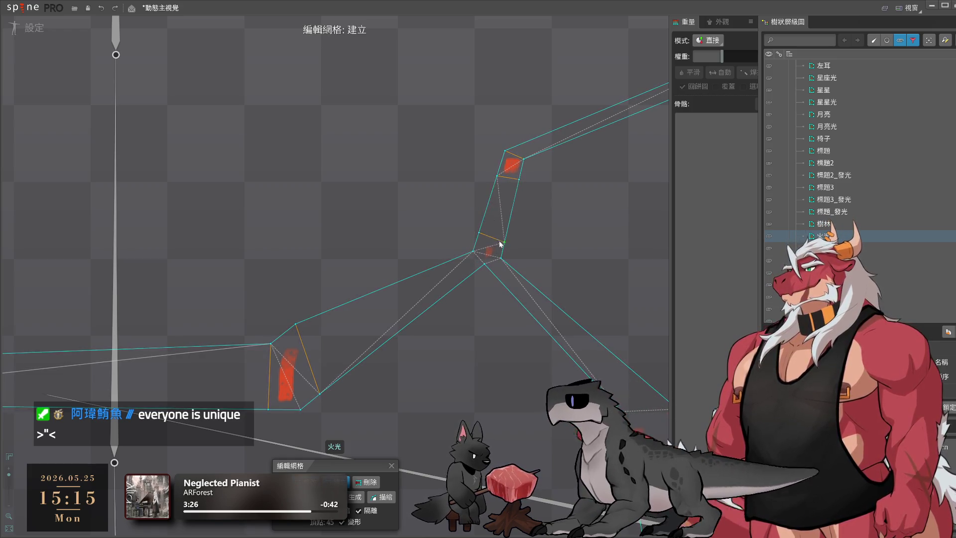
click(505, 240)
scroll(500, 258, down, 5)
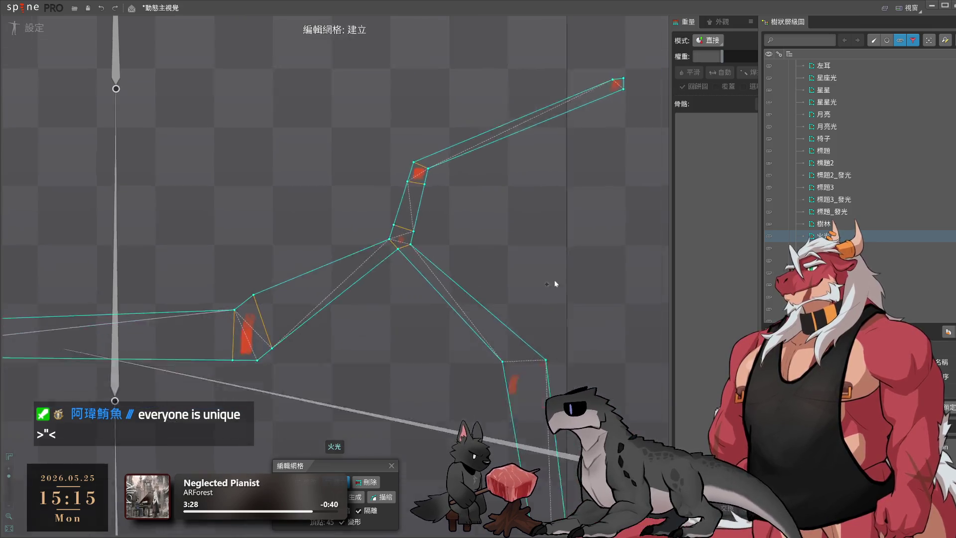
scroll(429, 268, up, 5)
click(441, 248)
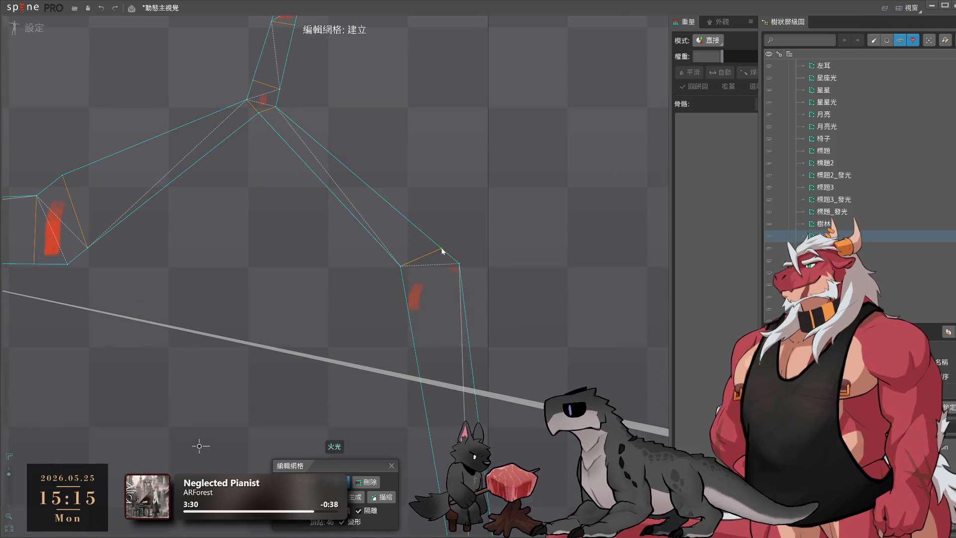
click(410, 321)
click(466, 313)
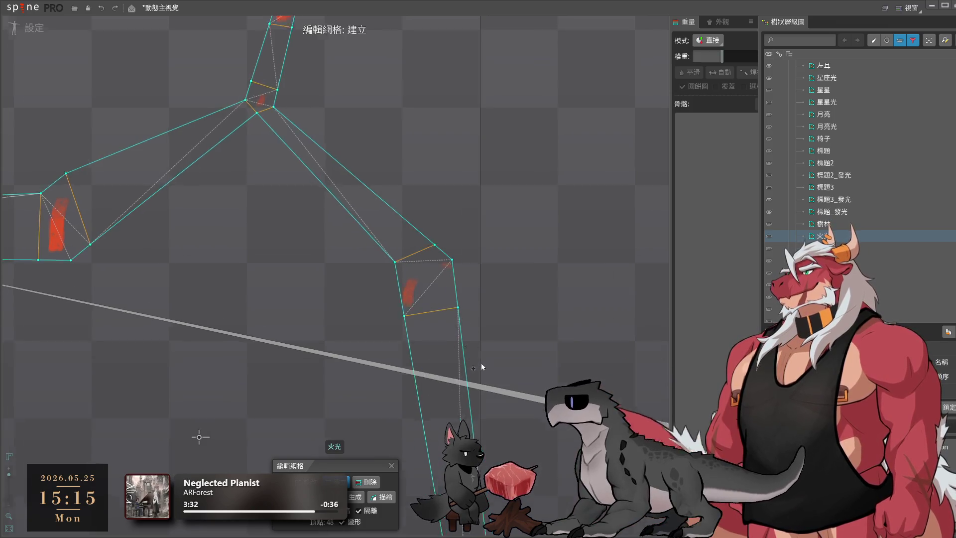
Add vertex pairs across the lower branch and at the upper-right tip, then exit mesh editing
click(422, 354)
click(446, 346)
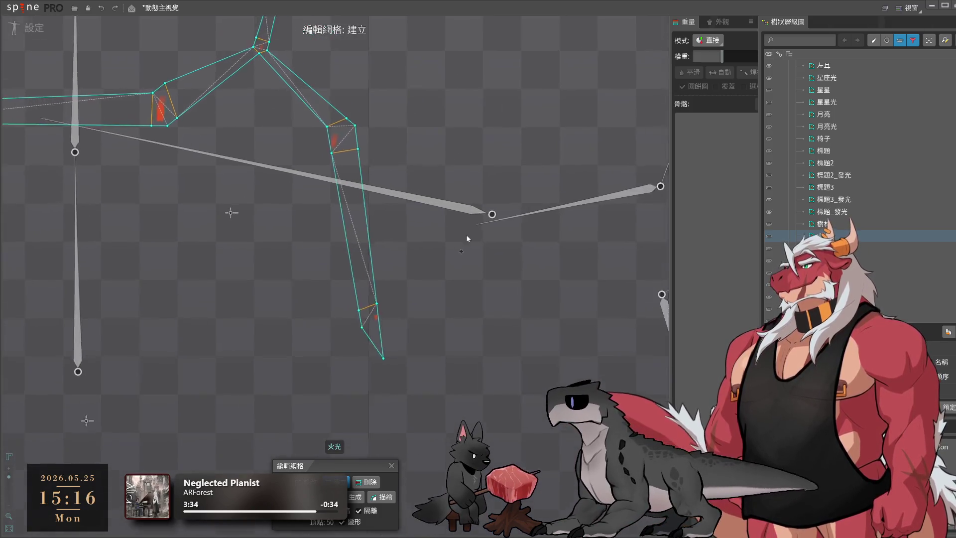
click(492, 256)
click(496, 265)
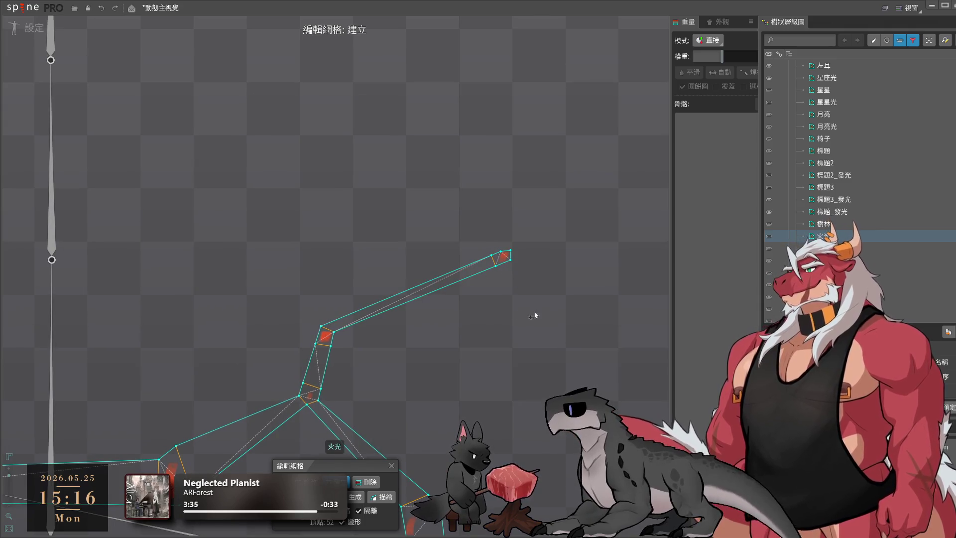
scroll(563, 141, down, 5)
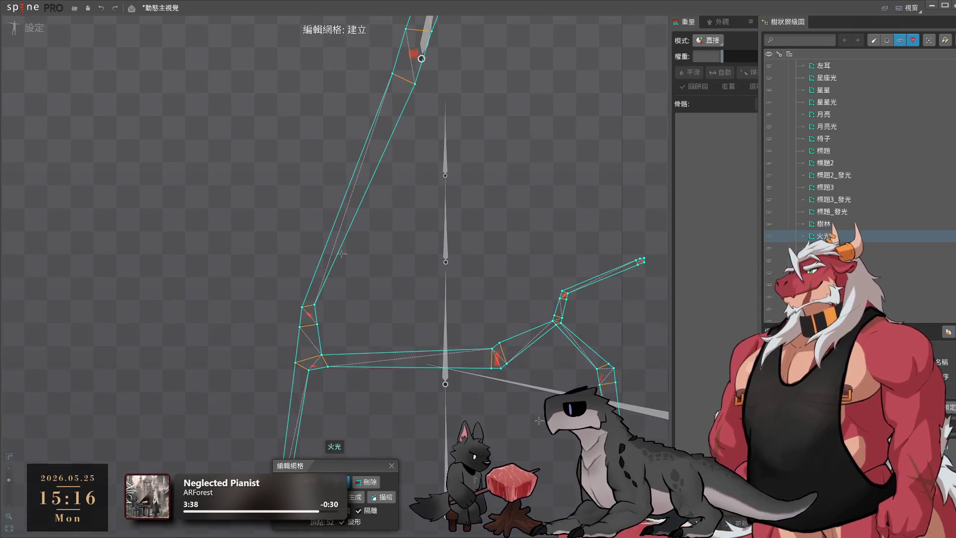
key(Escape)
scroll(458, 339, down, 3)
scroll(480, 313, down, 2)
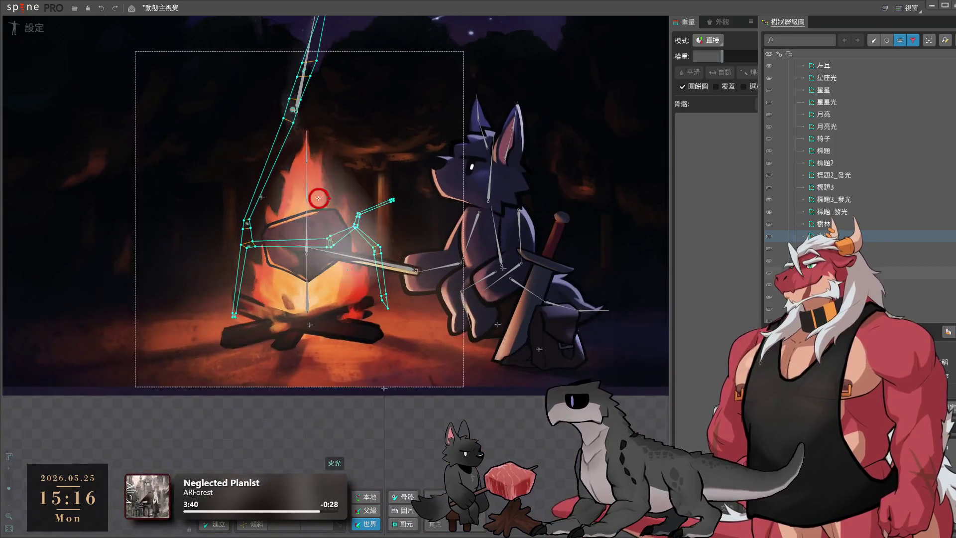
Select the 火光光 glow attachment and open its mesh for editing with Ctrl+M
click(381, 223)
scroll(380, 222, down, 3)
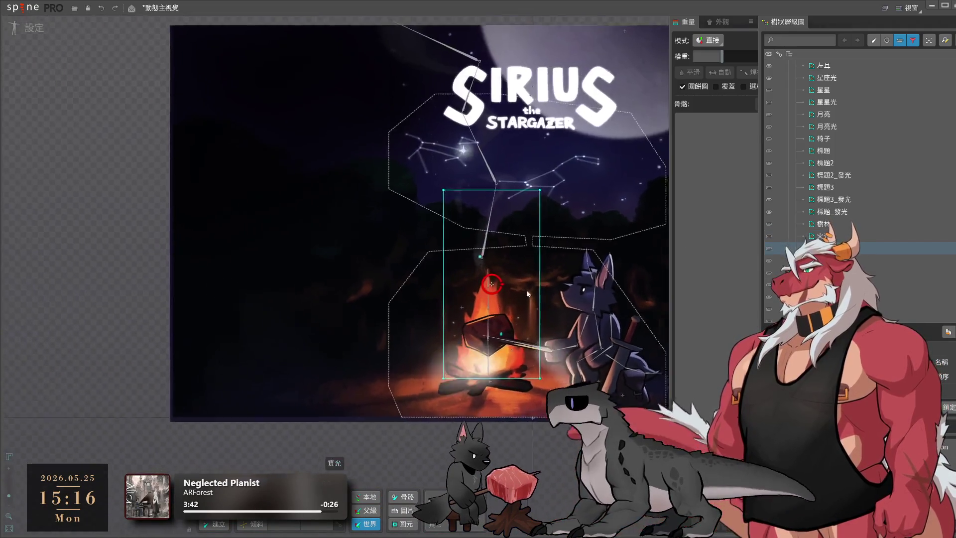
scroll(527, 290, up, 6)
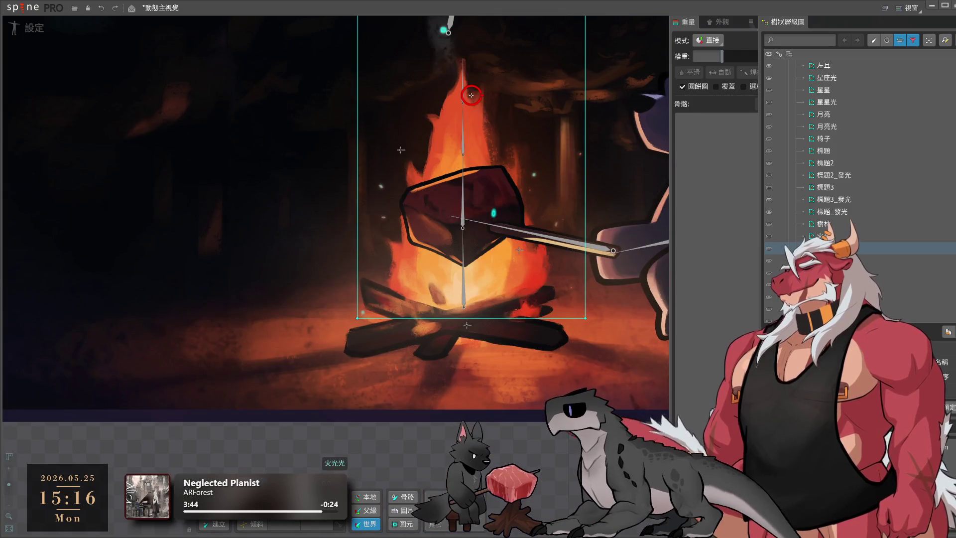
key(ctrl+m)
scroll(521, 373, down, 1)
scroll(519, 373, up, 1)
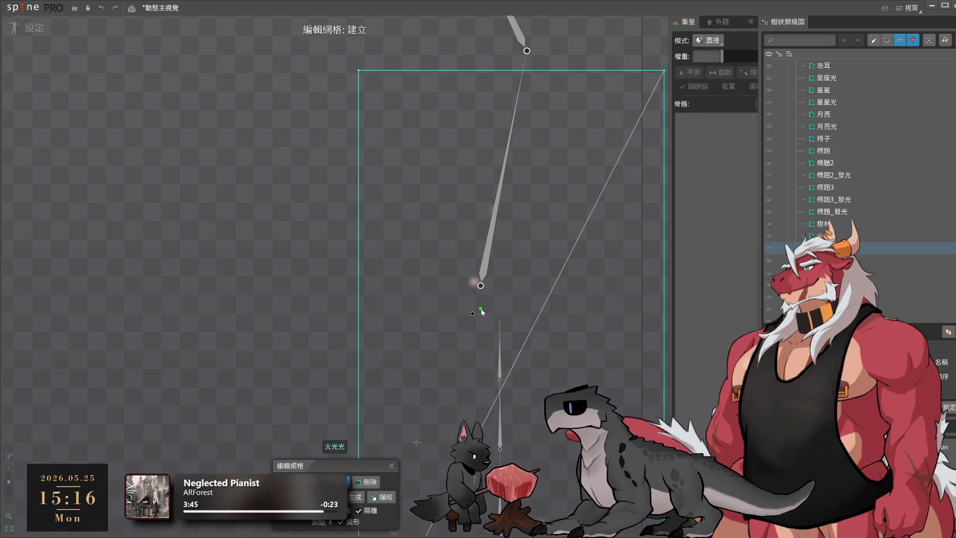
Wrap a quad of vertices around the flame glow and nudge its right and bottom corners
click(488, 179)
click(468, 216)
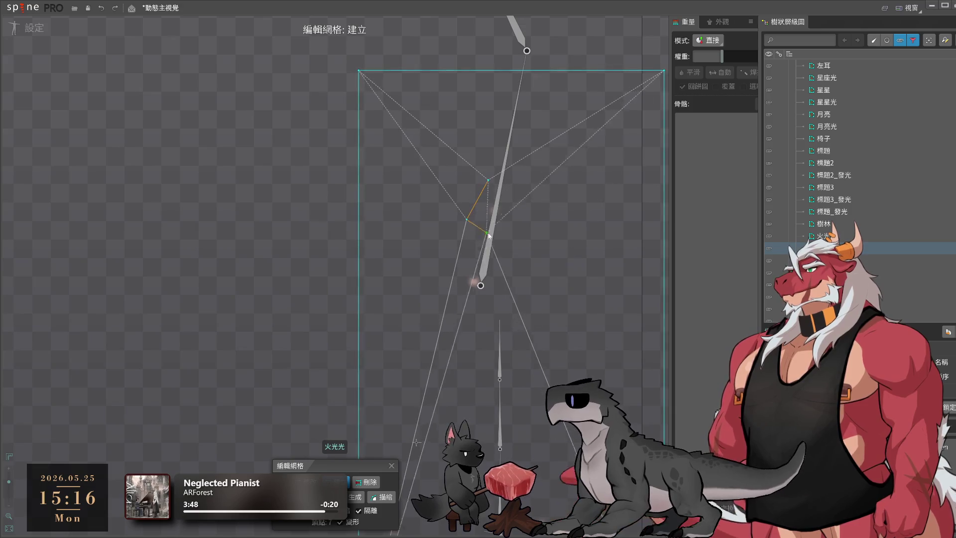
click(523, 197)
click(498, 234)
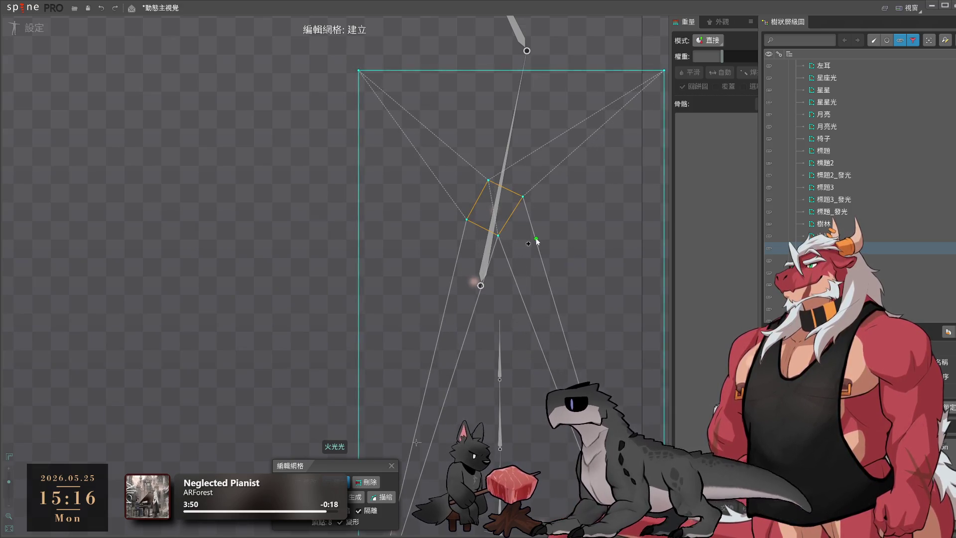
scroll(536, 239, up, 1)
drag(518, 189, 518, 201)
click(491, 234)
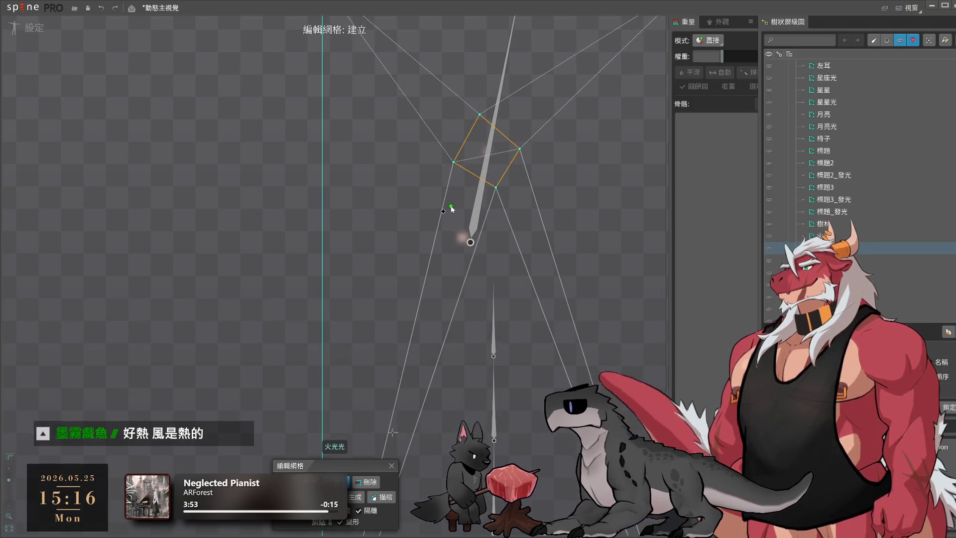
Add two vertex pairs beside the quad to reshape and extend the mesh
click(460, 200)
click(432, 239)
drag(432, 241, 433, 245)
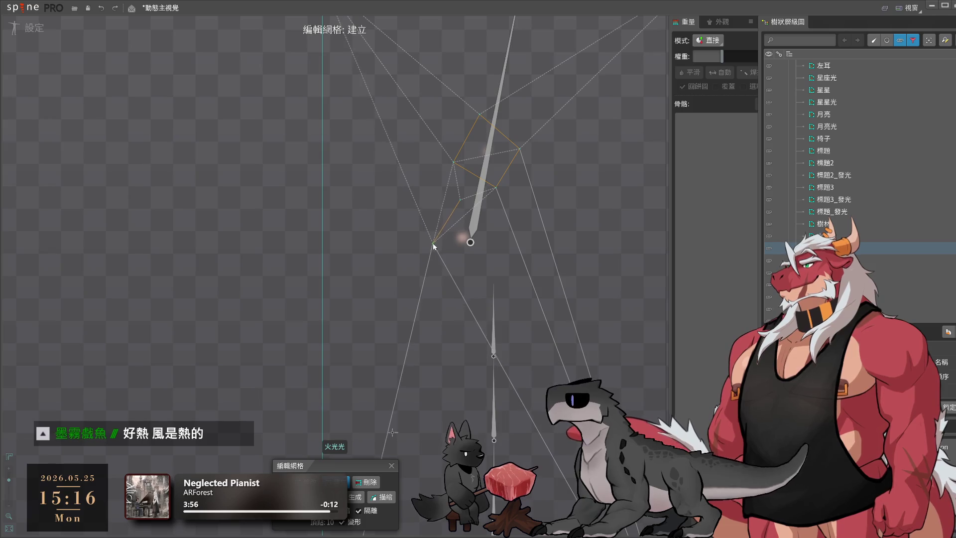
click(472, 275)
click(501, 232)
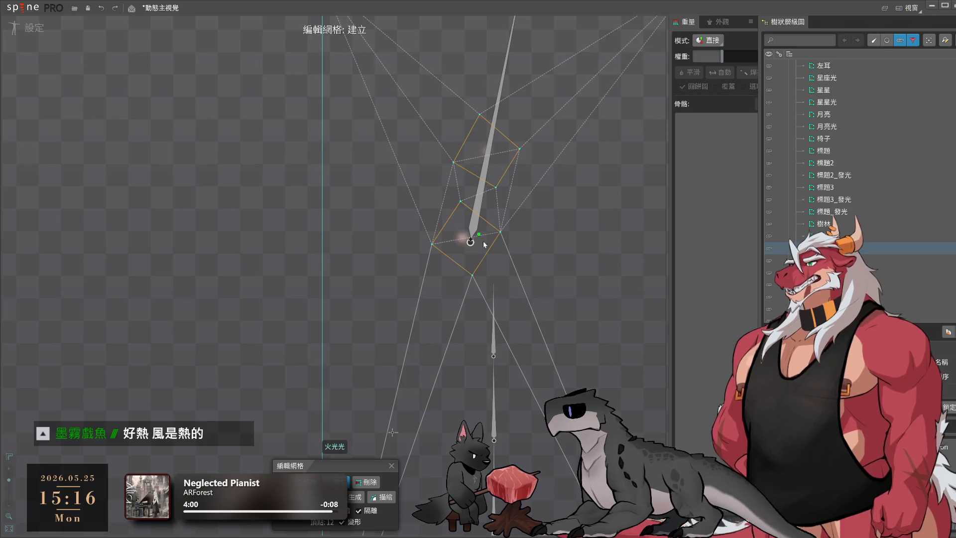
mouse_move(483, 241)
mouse_down()
mouse_move(463, 169)
mouse_move(456, 204)
mouse_move(383, 242)
mouse_up()
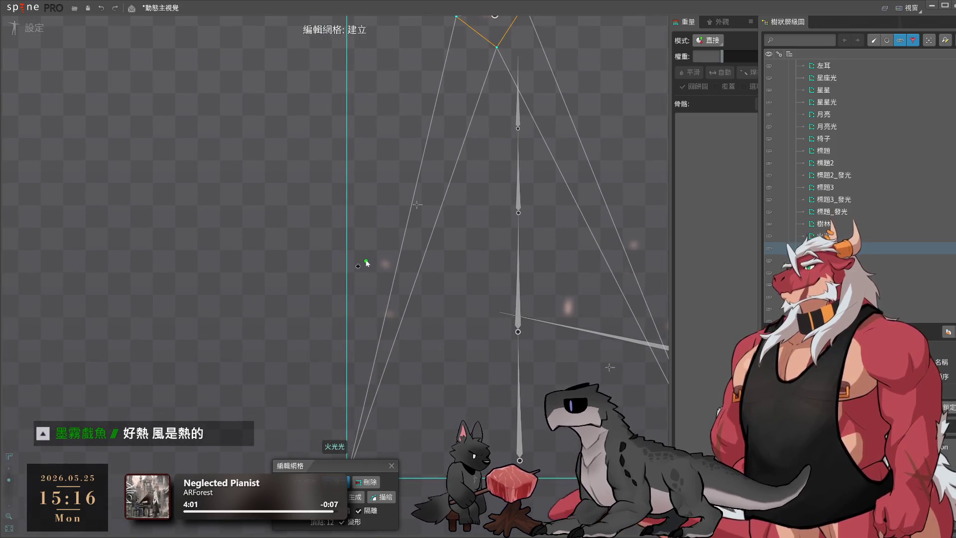
Outline another glow spot with a closed loop of six vertices
click(370, 241)
click(347, 275)
click(372, 327)
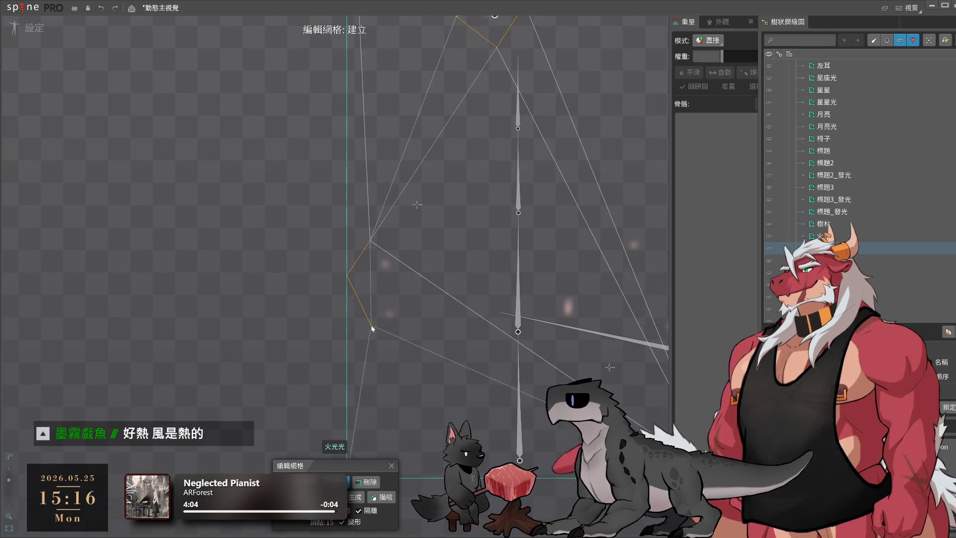
click(400, 344)
click(424, 316)
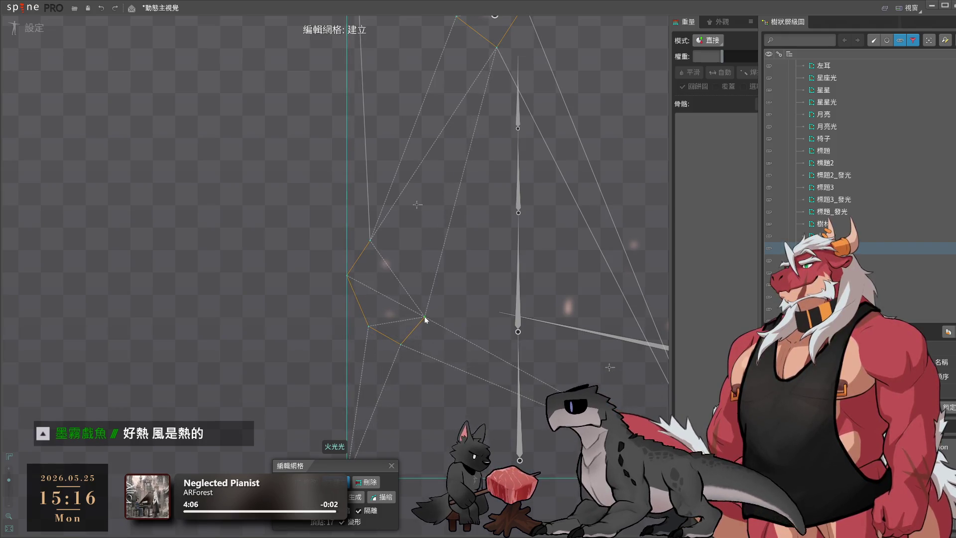
click(408, 244)
Add three vertices around the bottom-left glow spot
drag(401, 425, 434, 268)
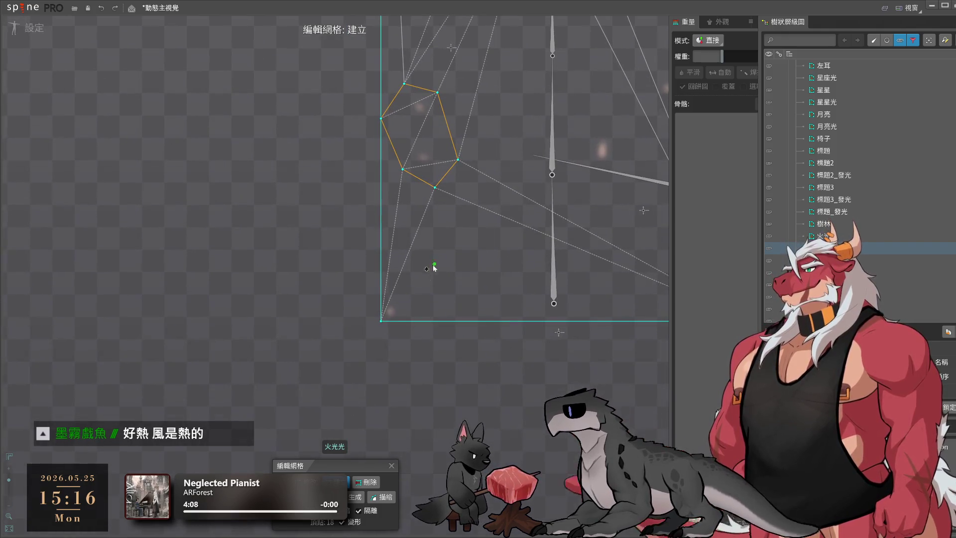
click(381, 289)
click(409, 290)
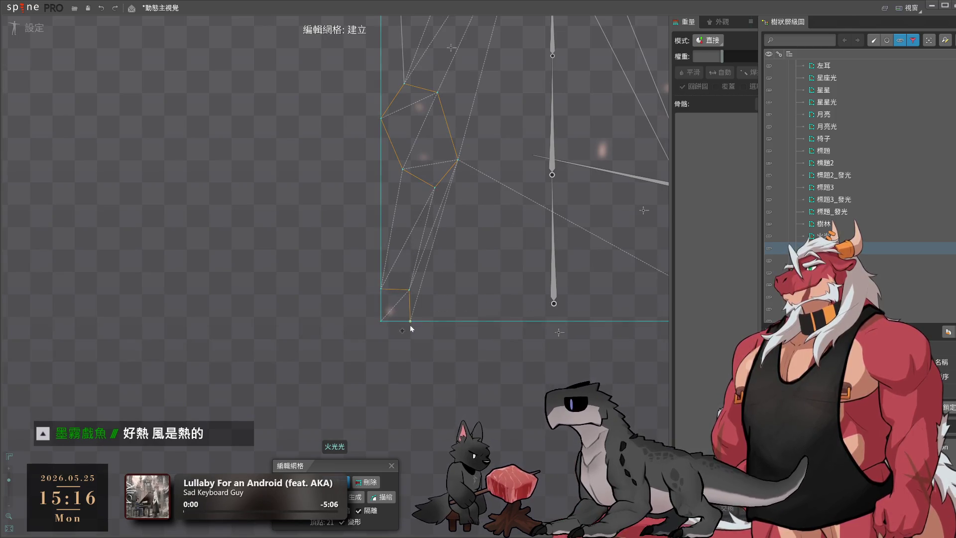
click(411, 321)
Wrap a diamond of four vertices around the glow spot near the bone
drag(565, 275, 315, 340)
scroll(314, 339, up, 1)
drag(363, 282, 435, 385)
click(444, 310)
click(415, 335)
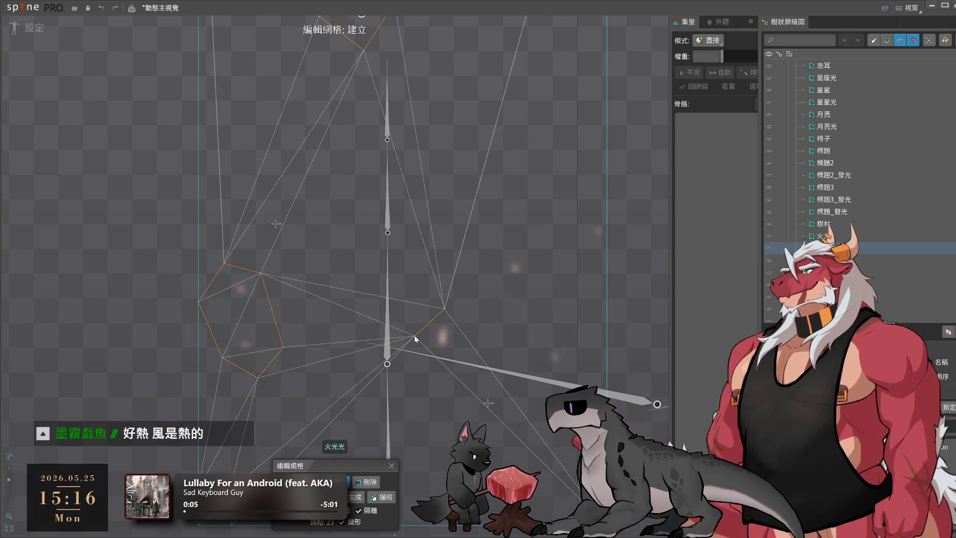
click(441, 369)
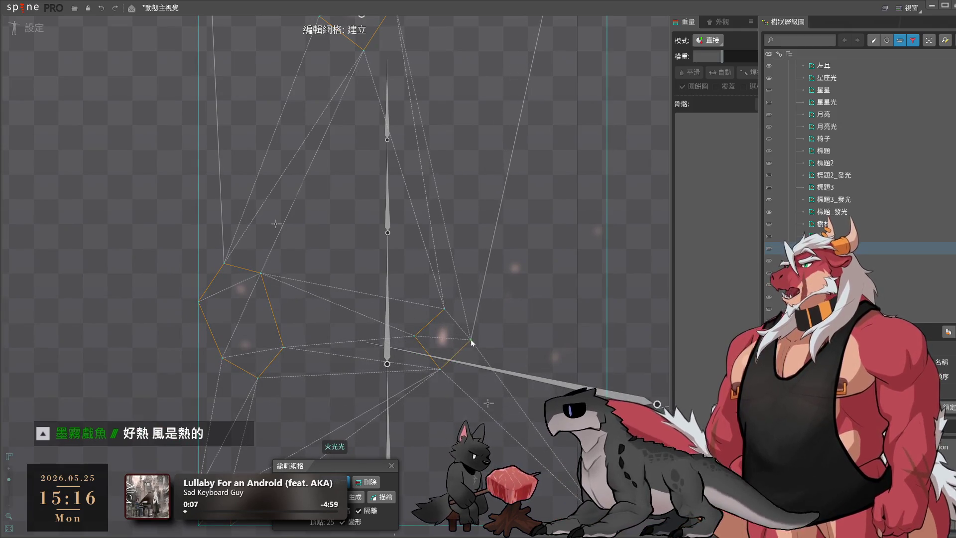
click(471, 336)
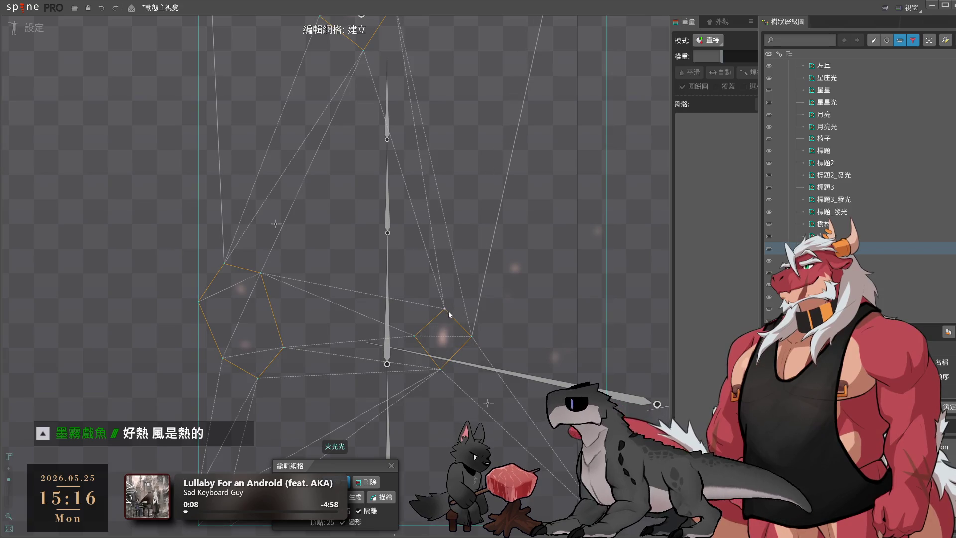
Close a diamond around another glow spot, undoing the one extra vertex
click(512, 245)
click(493, 277)
click(513, 293)
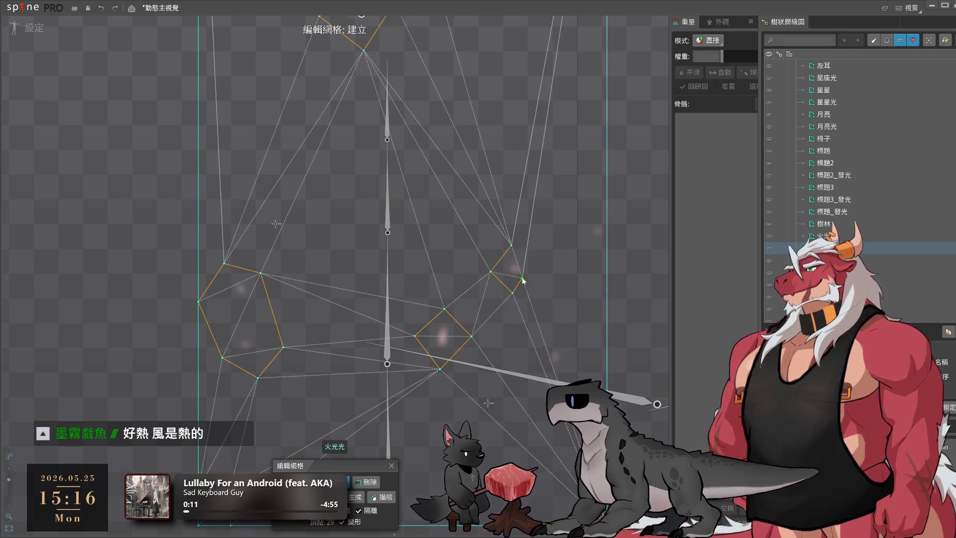
click(539, 268)
click(524, 254)
key(ctrl+z)
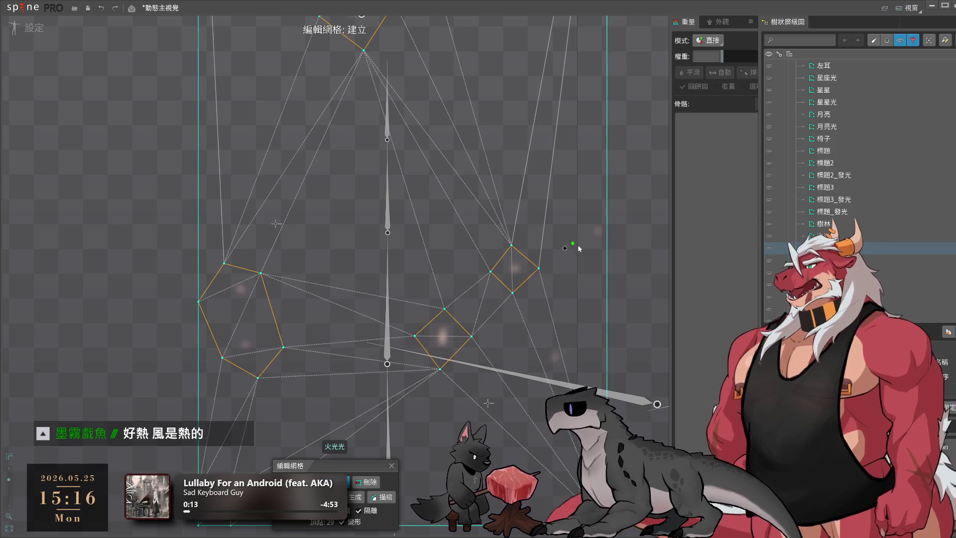
Add vertex loops around two glow spots on the mesh's right and upper parts
mouse_move(573, 246)
mouse_down()
mouse_move(511, 291)
mouse_move(491, 285)
mouse_up()
click(513, 214)
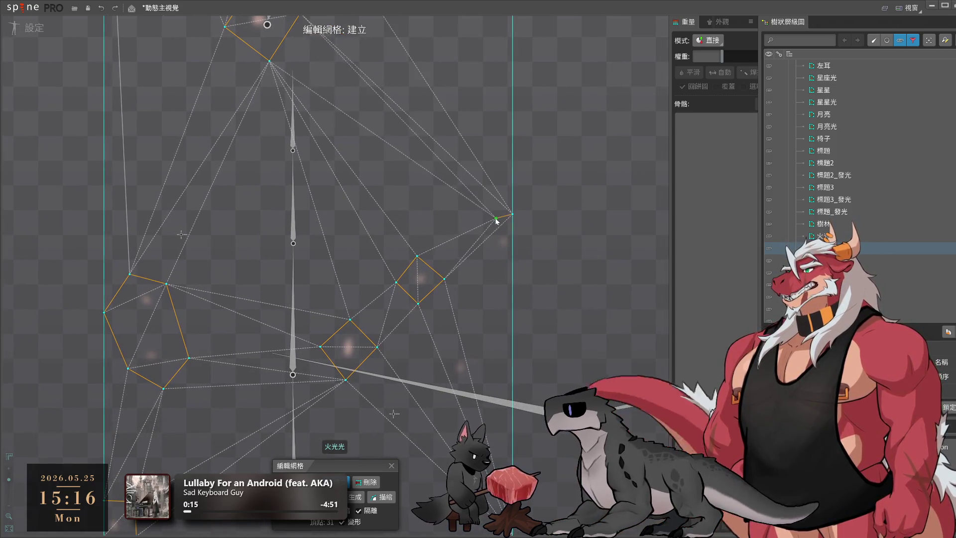
click(488, 224)
drag(517, 265, 527, 166)
click(452, 283)
click(456, 248)
click(492, 250)
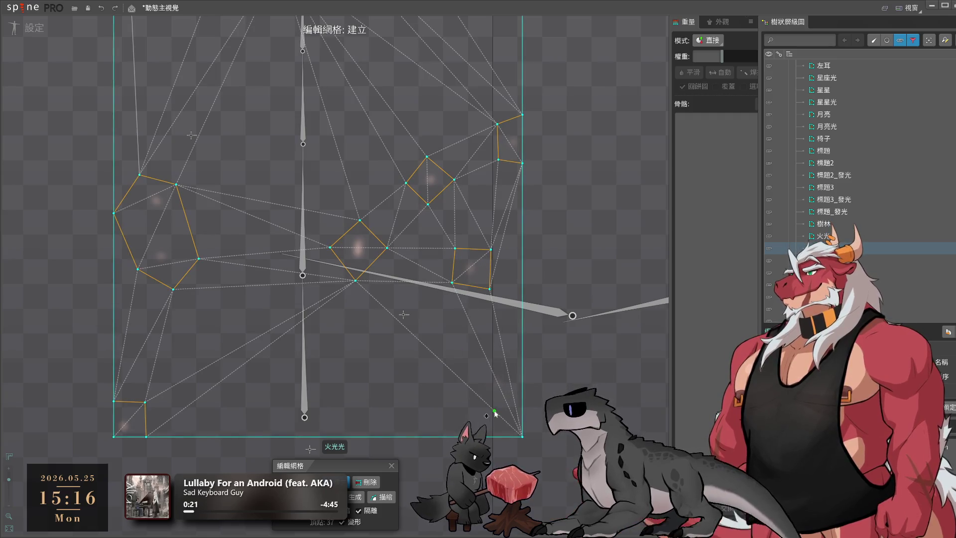
Add two vertices on the mesh's top edge and delete the stray vertex
mouse_move(455, 62)
mouse_down()
mouse_move(439, 486)
mouse_move(520, 383)
mouse_up()
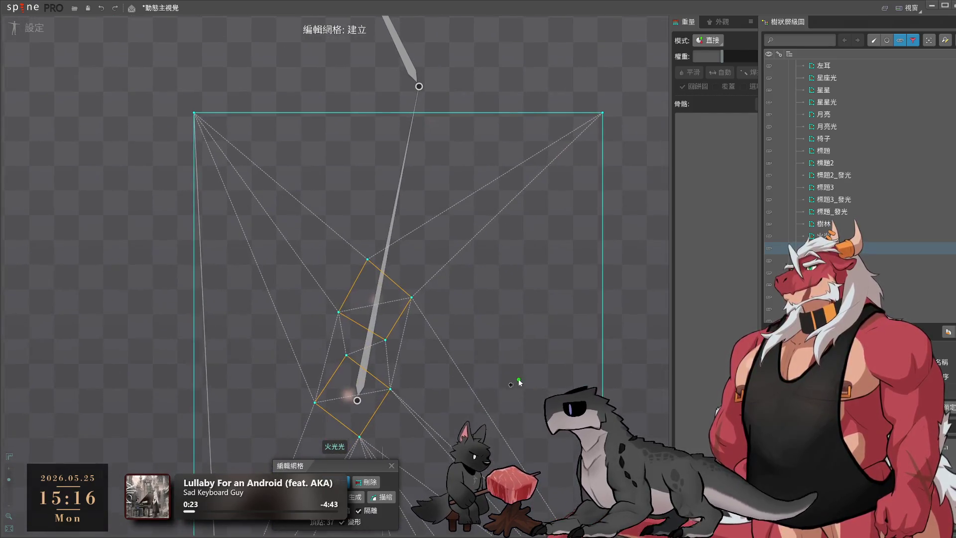
scroll(543, 174, up, 3)
mouse_move(218, 197)
mouse_down()
mouse_move(417, 198)
mouse_move(250, 209)
mouse_up()
scroll(517, 192, down, 2)
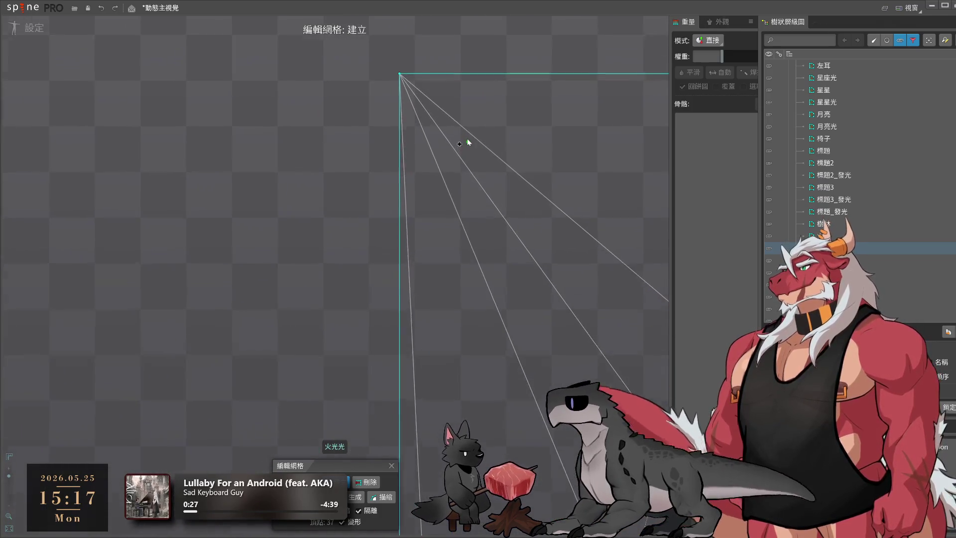
drag(468, 143, 472, 203)
scroll(537, 74, down, 3)
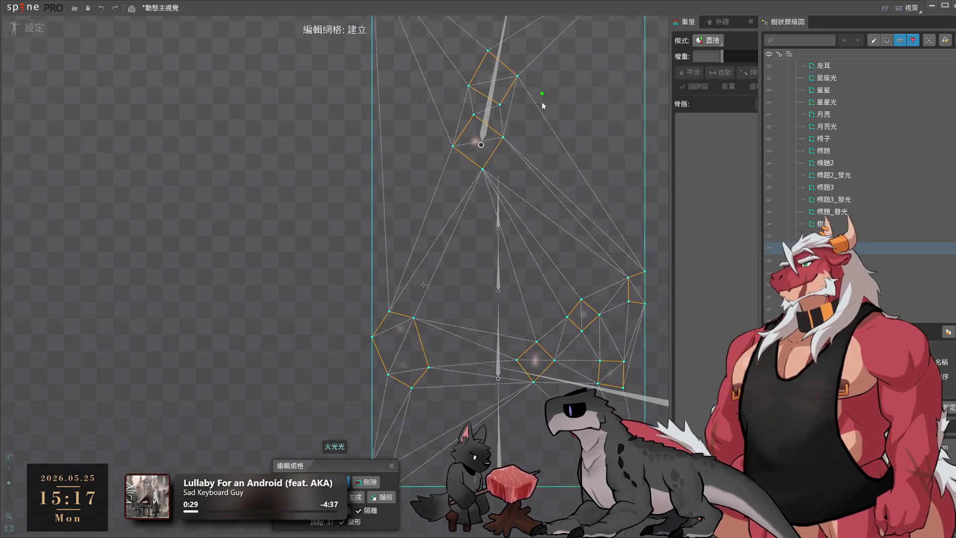
scroll(544, 103, up, 4)
click(475, 253)
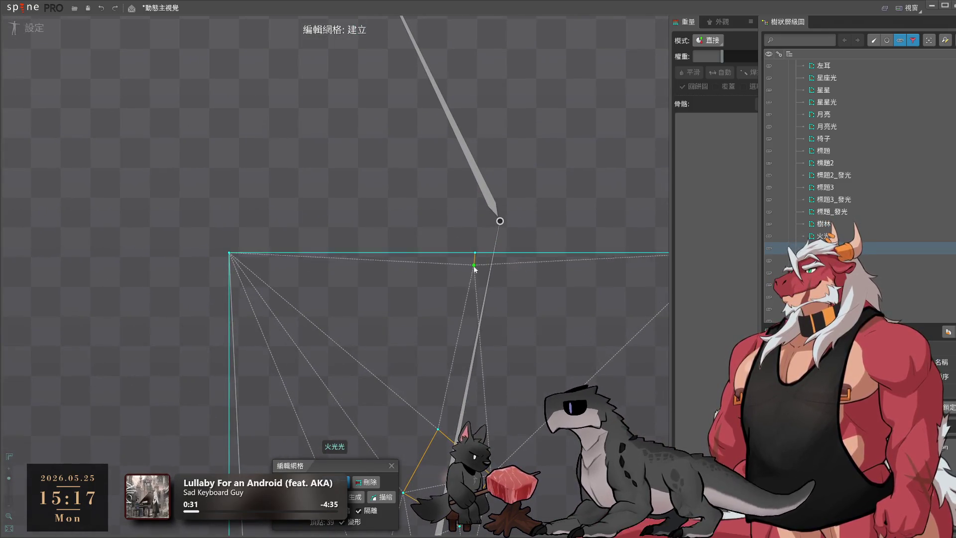
click(483, 302)
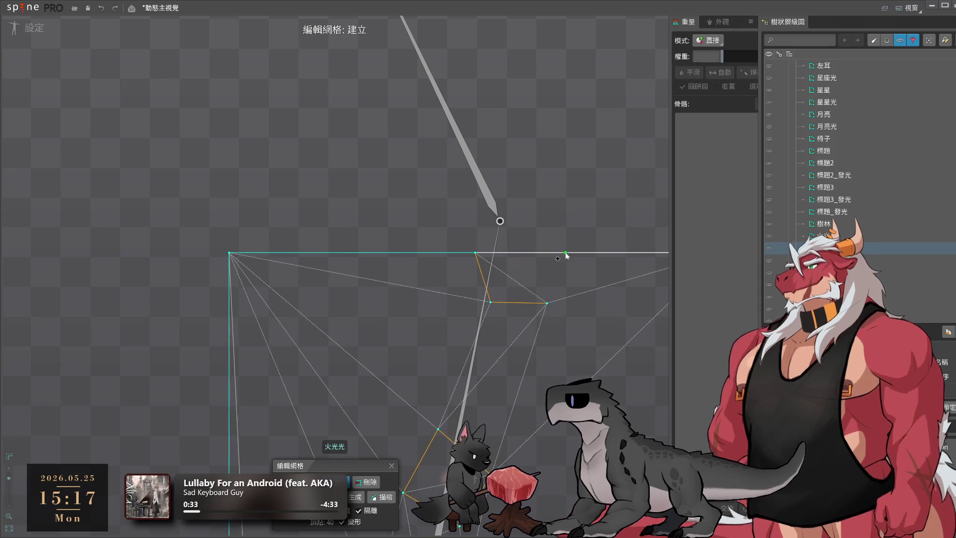
key(Delete)
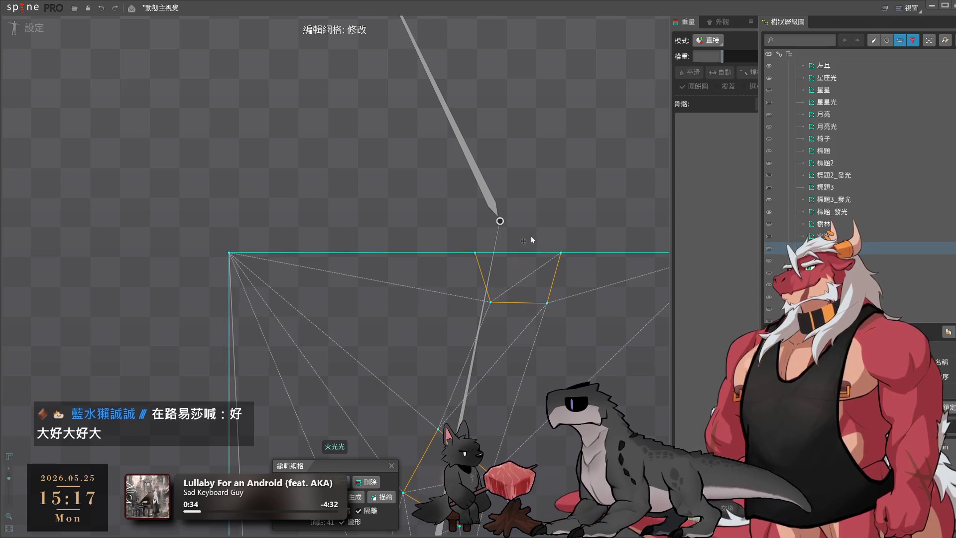
Drag the two top-edge glow vertices leftward, review the whole firelight mesh, and exit Edit Mesh
click(531, 237)
mouse_move(537, 238)
mouse_down()
mouse_move(492, 239)
mouse_move(660, 223)
mouse_move(443, 225)
mouse_move(563, 226)
mouse_up()
key(ctrl+z)
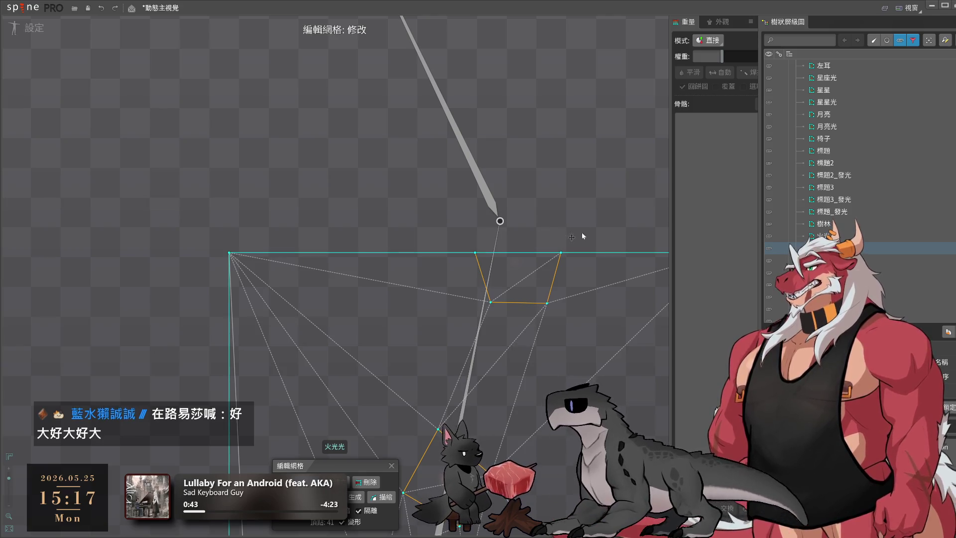
drag(582, 232, 556, 175)
drag(397, 310, 316, 288)
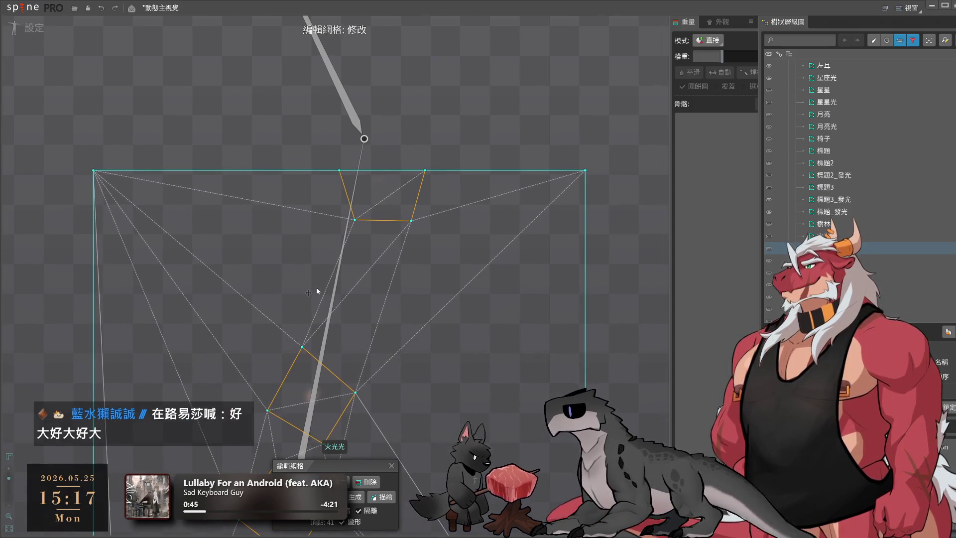
mouse_move(453, 308)
mouse_down()
mouse_move(595, 302)
mouse_move(518, 304)
mouse_move(531, 267)
mouse_move(578, 269)
mouse_move(601, 310)
mouse_move(530, 306)
mouse_up()
mouse_move(507, 358)
mouse_down()
mouse_move(569, 333)
mouse_move(433, 352)
mouse_move(588, 343)
mouse_up()
key(Escape)
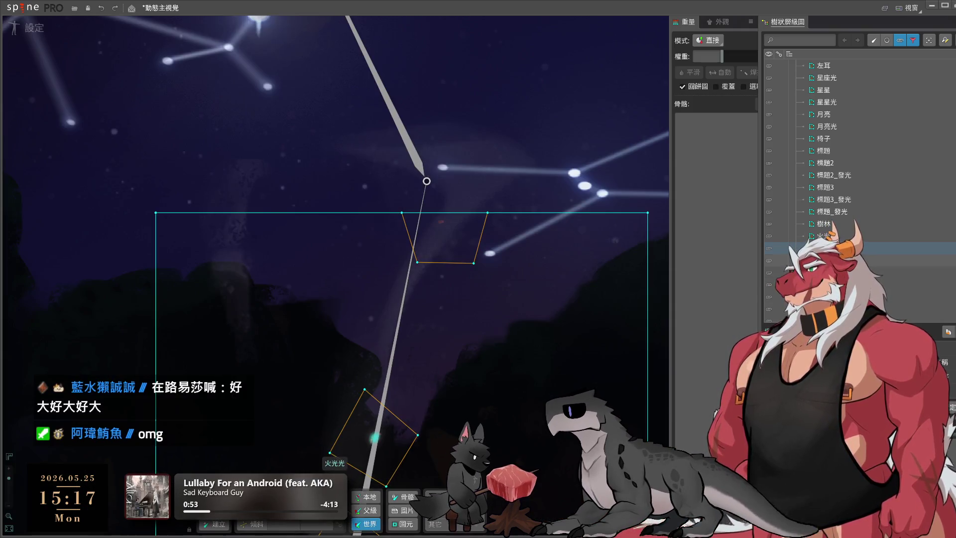
Enter mesh editing on the 火堆 campfire attachment and auto-trace an outline around flame and logs
click(826, 260)
scroll(540, 283, down, 5)
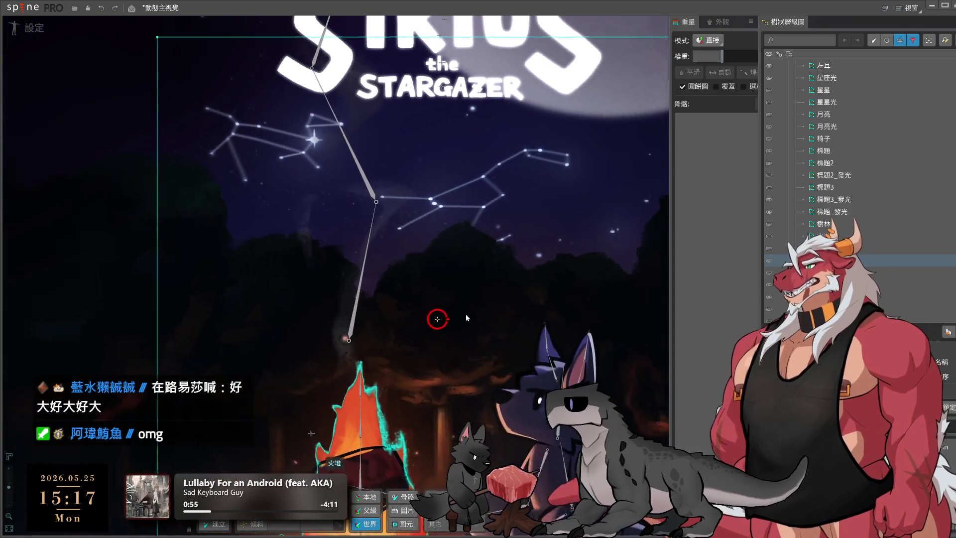
scroll(467, 317, down, 4)
double_click(423, 365)
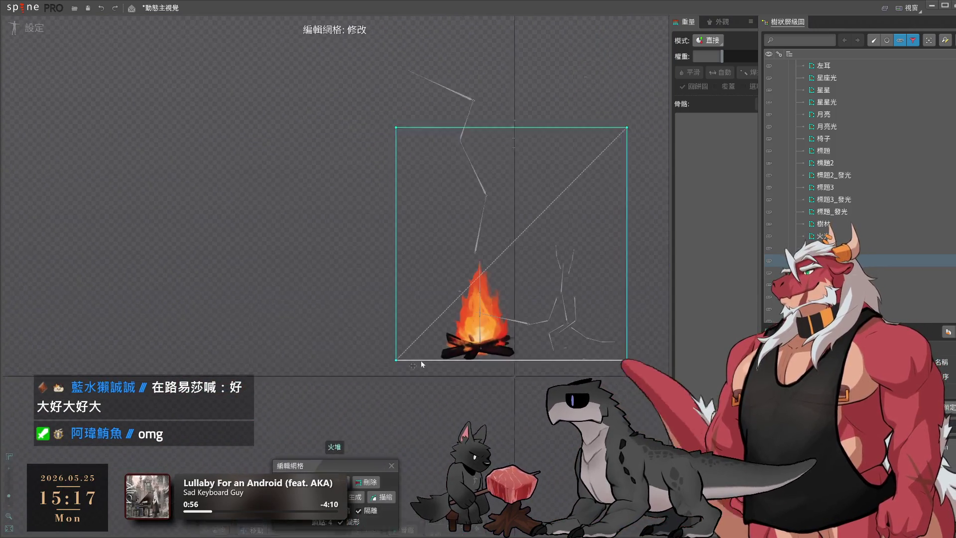
scroll(428, 366, up, 4)
scroll(432, 443, down, 4)
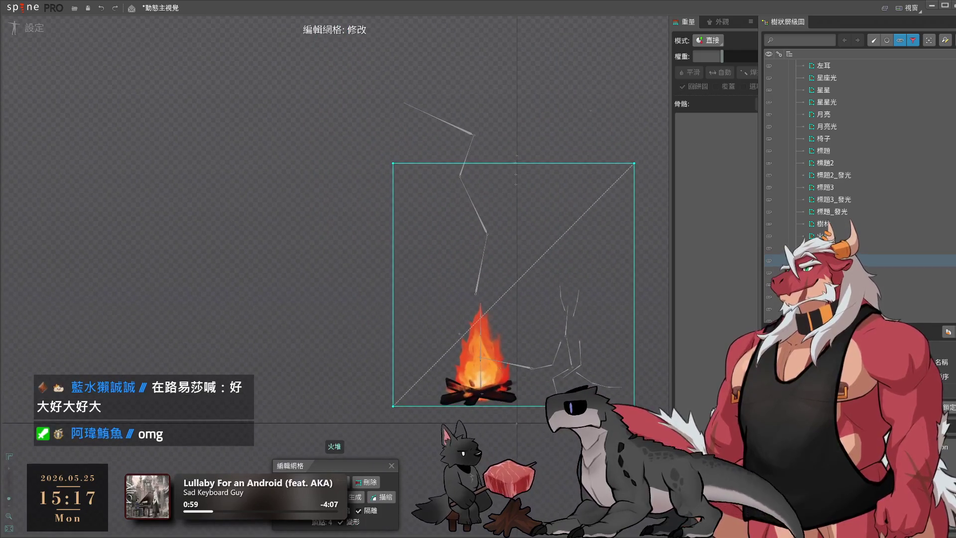
click(381, 501)
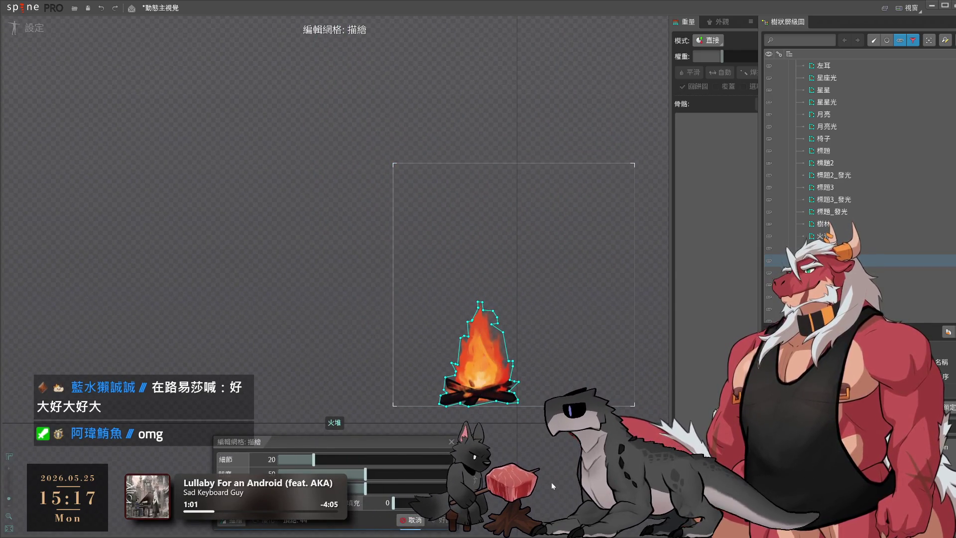
Accept the traced campfire mesh and pull the flame's top and right vertices out to its edges
click(444, 521)
scroll(495, 324, up, 5)
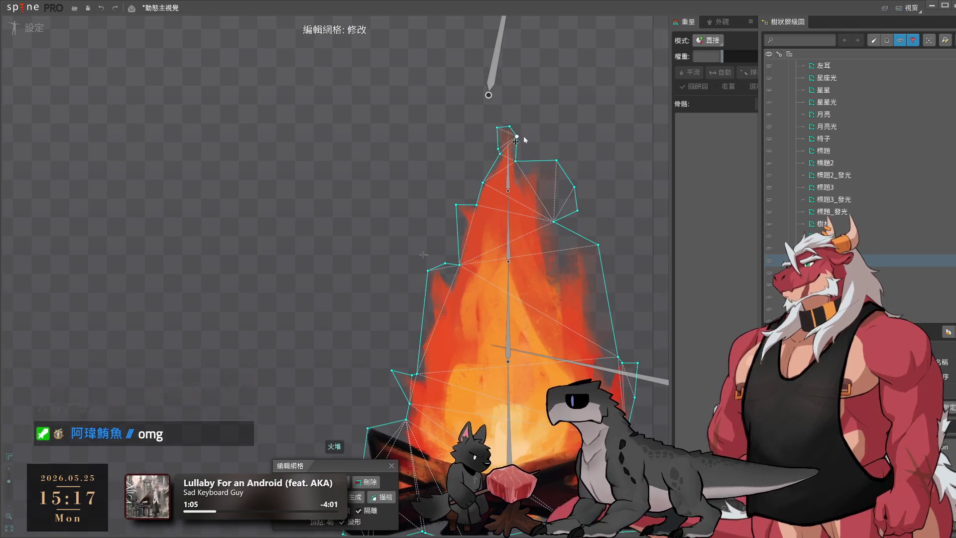
scroll(524, 136, up, 2)
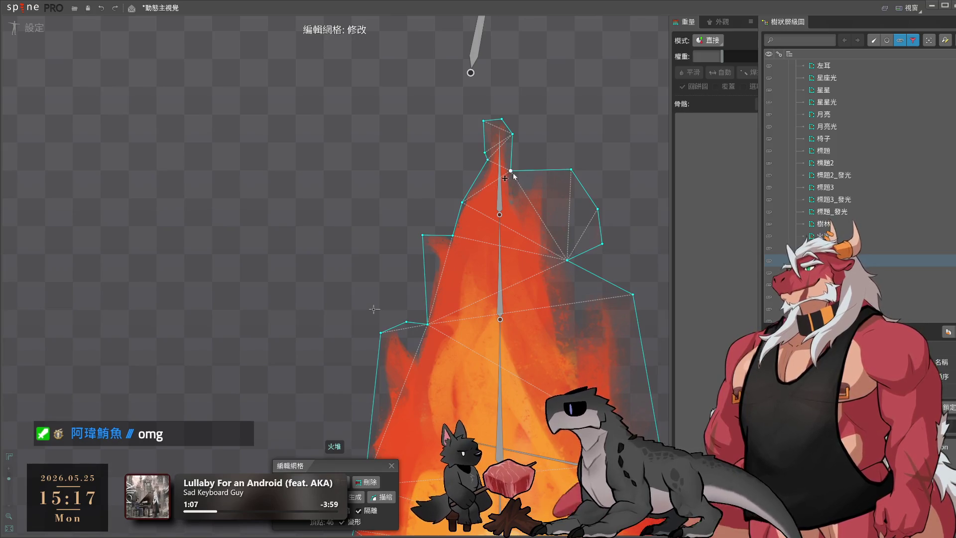
mouse_move(511, 170)
mouse_down()
mouse_move(520, 159)
mouse_move(572, 156)
mouse_up()
mouse_move(568, 260)
mouse_down()
mouse_move(588, 270)
mouse_move(613, 243)
mouse_up()
drag(598, 208, 607, 198)
mouse_move(452, 235)
mouse_down()
mouse_move(442, 217)
mouse_move(479, 142)
mouse_up()
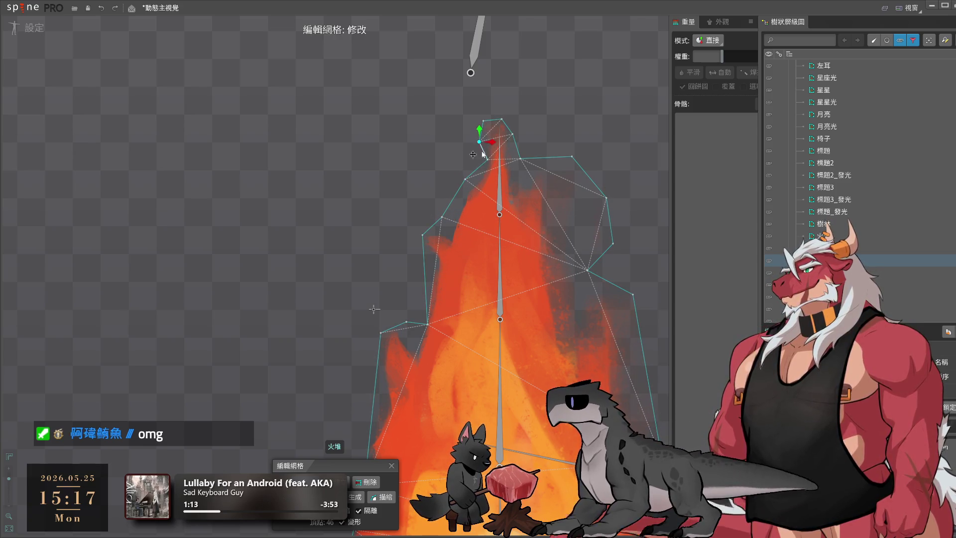
Move the flame's left hull vertices outward and down-left to follow the flame edge
drag(470, 294, 485, 235)
click(439, 176)
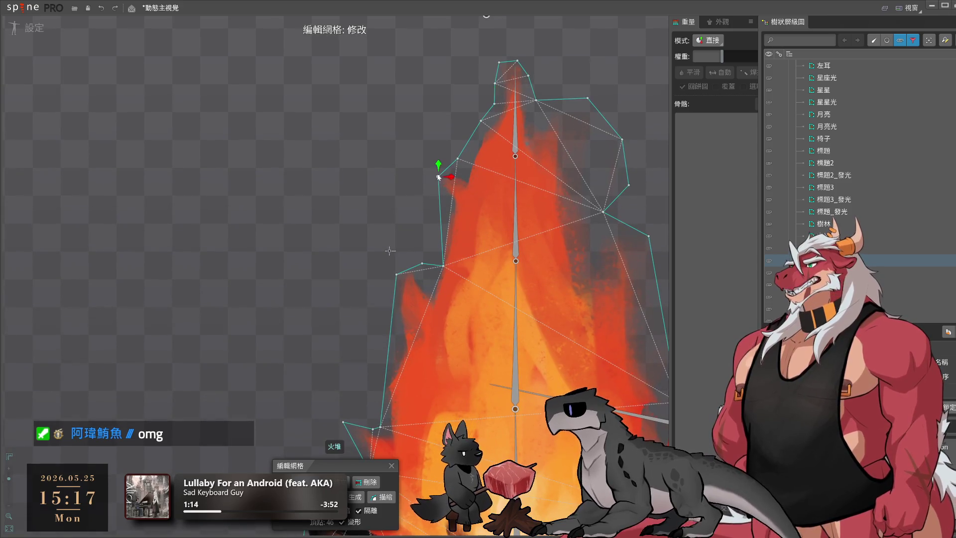
drag(439, 177, 432, 177)
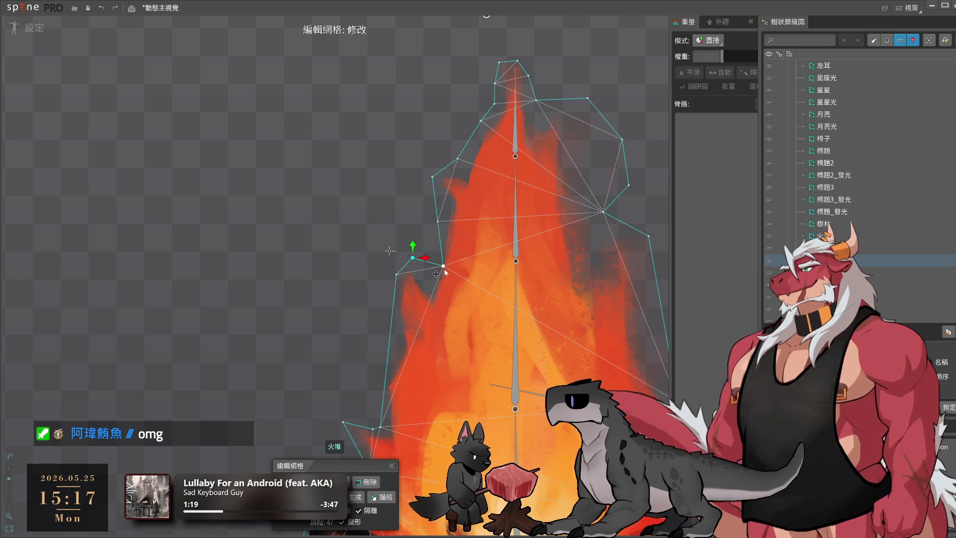
drag(445, 270, 433, 286)
drag(460, 334, 426, 225)
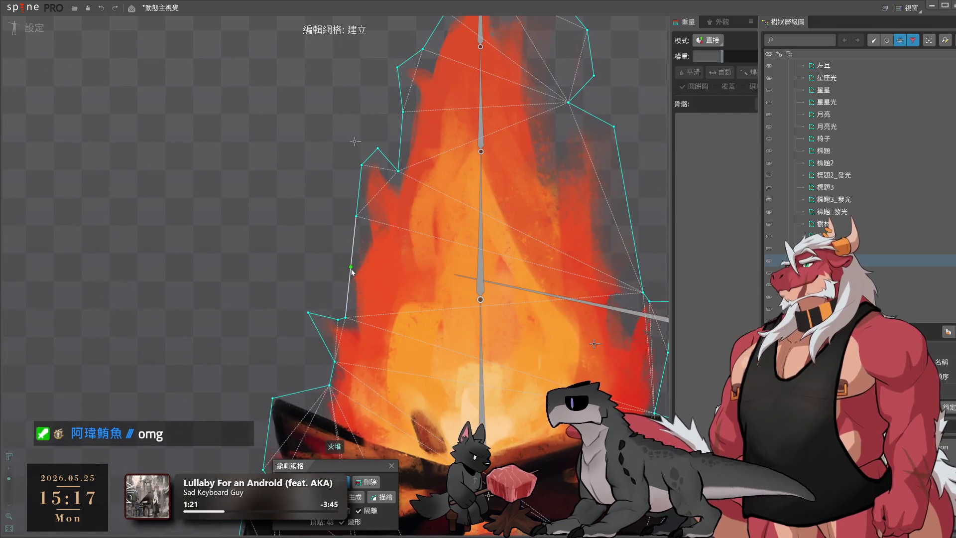
Add a vertex inside the flame's right side and nudge the right hull vertex outward
click(615, 229)
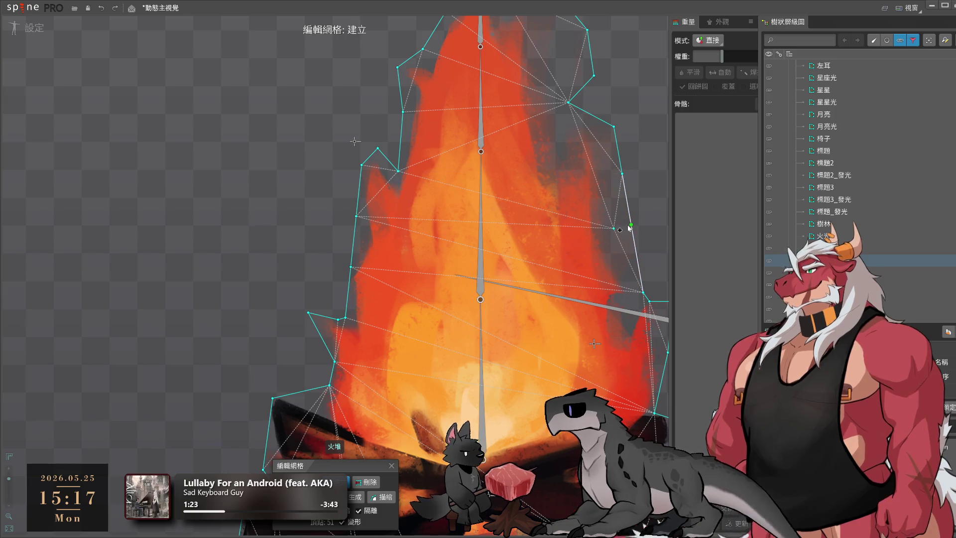
drag(632, 225, 637, 230)
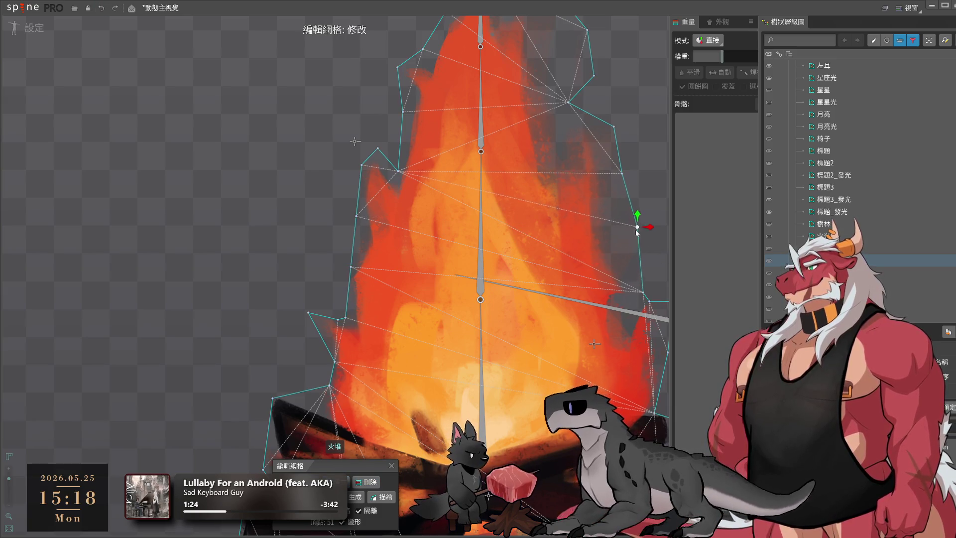
scroll(598, 164, down, 2)
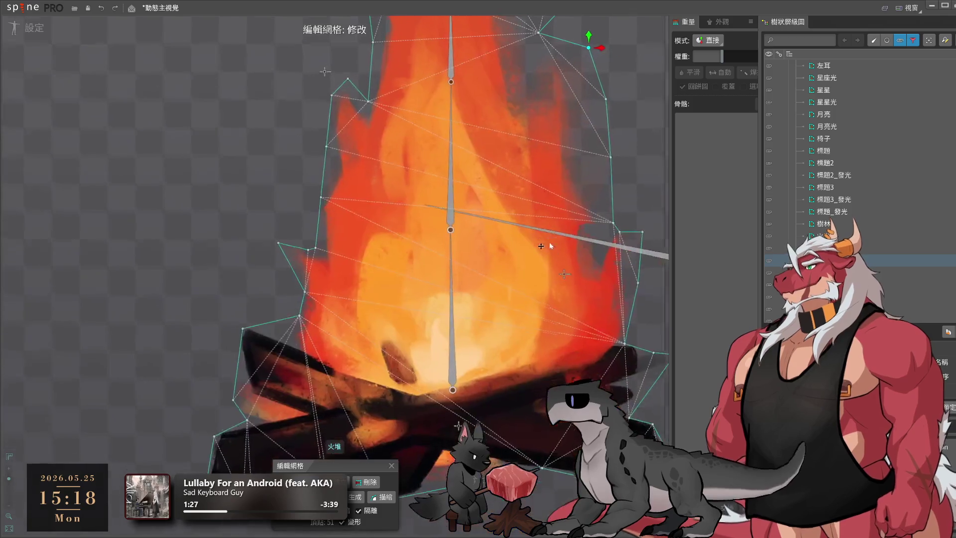
scroll(587, 310, up, 2)
click(580, 216)
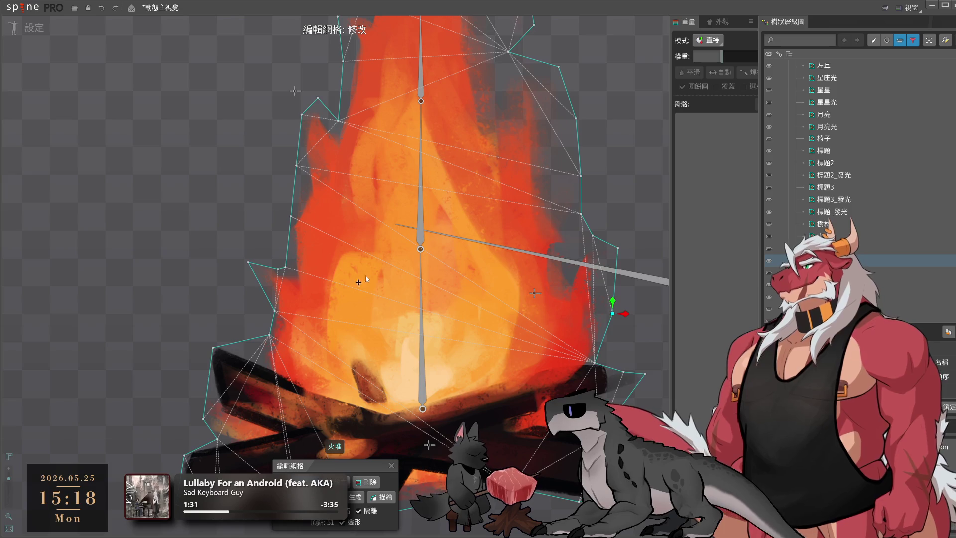
Add five interior vertices across the lower-left logs of the campfire
click(270, 344)
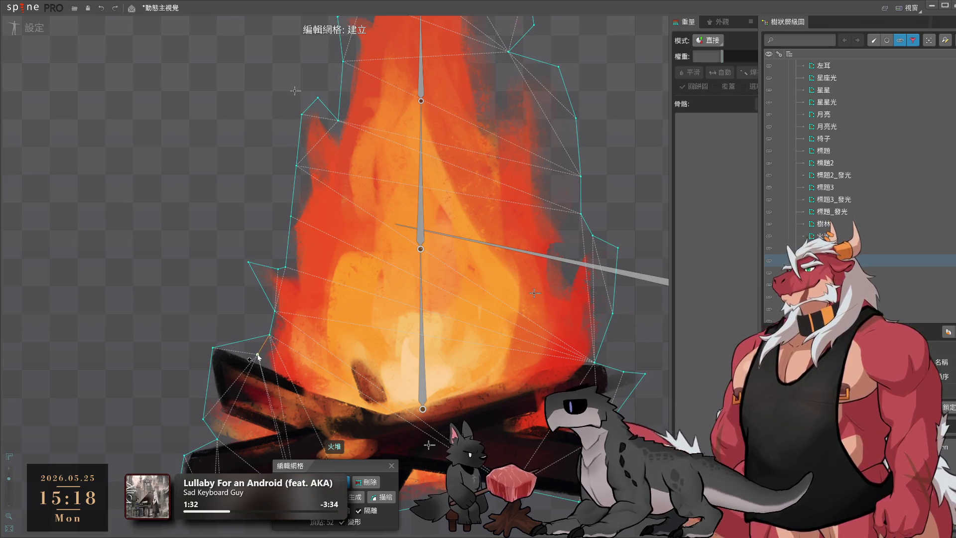
click(293, 374)
click(324, 391)
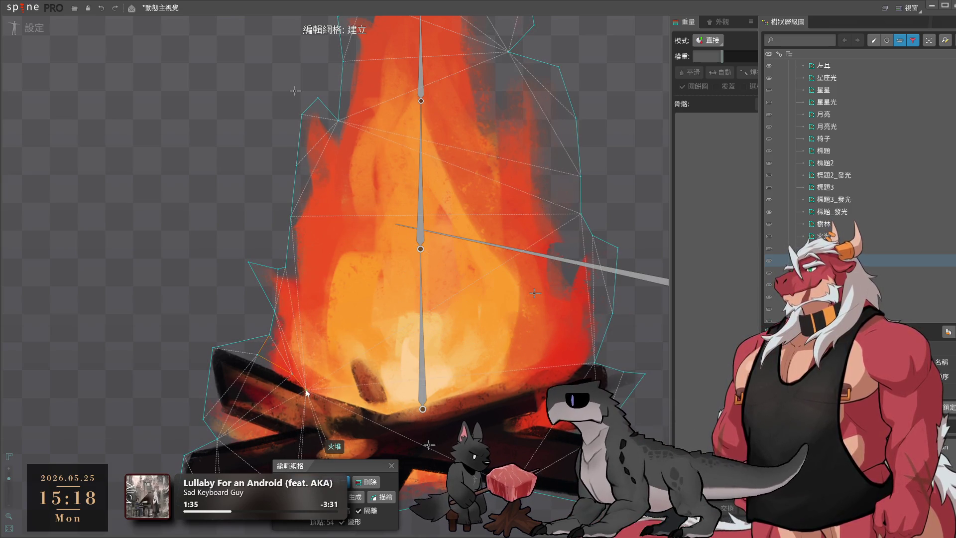
click(375, 414)
click(387, 416)
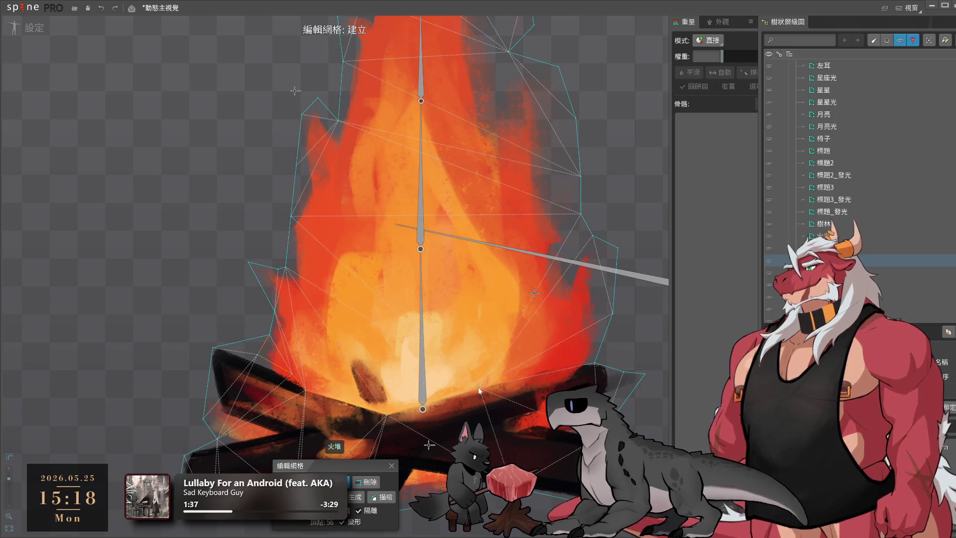
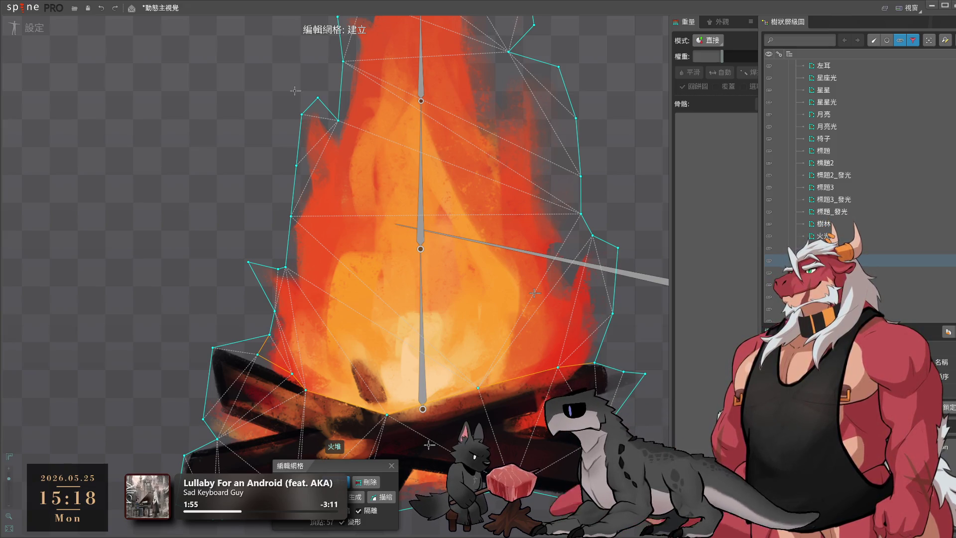
Add a vertex to the 火堆 campfire mesh and shift its bottom vertex left to fit the logs
click(430, 444)
drag(436, 379, 460, 319)
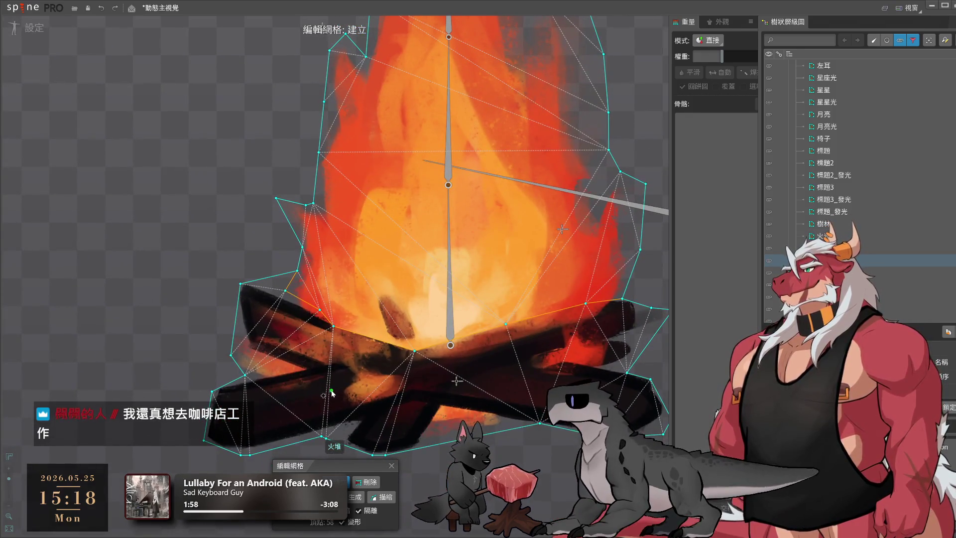
drag(390, 440, 396, 394)
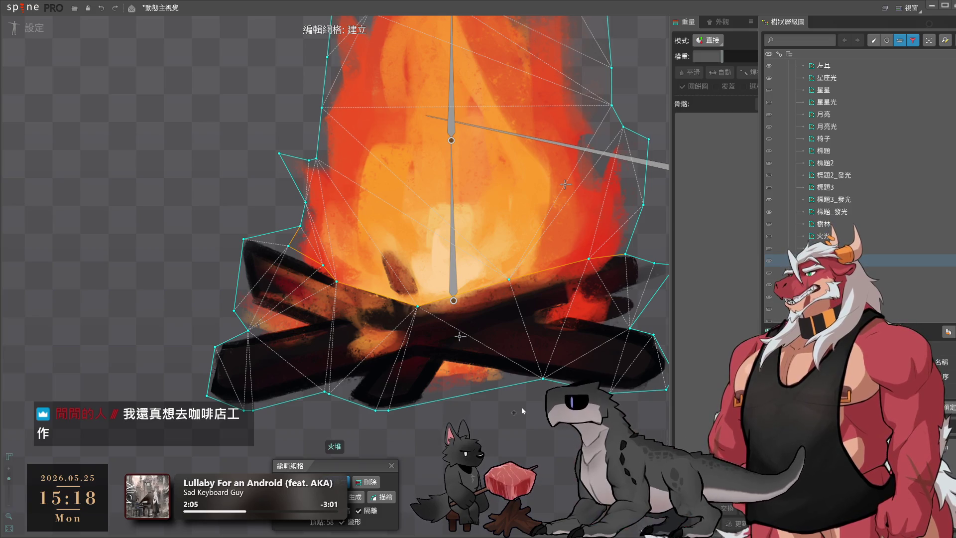
mouse_move(521, 408)
mouse_down()
mouse_move(462, 370)
mouse_move(384, 391)
mouse_move(398, 367)
mouse_move(390, 388)
mouse_up()
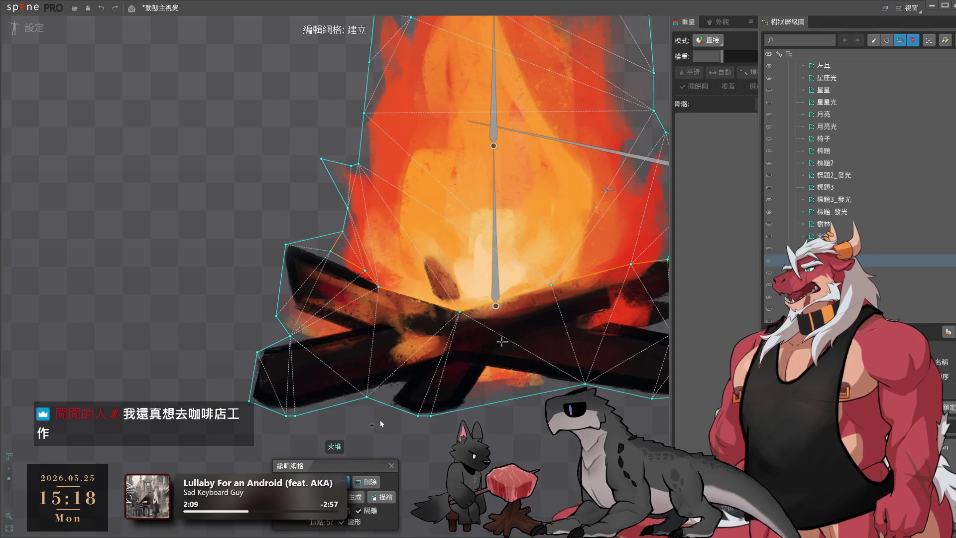
click(364, 399)
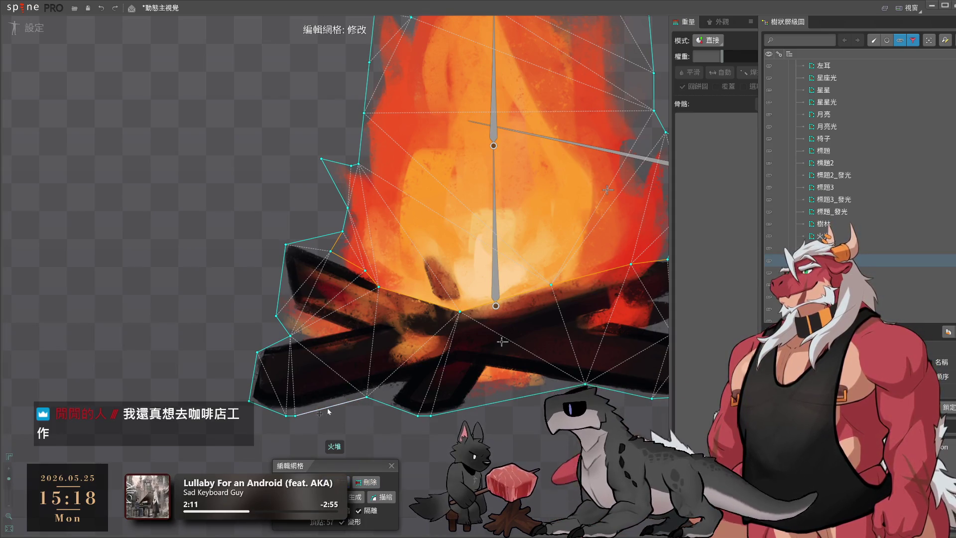
shift+click(294, 413)
drag(282, 417, 267, 417)
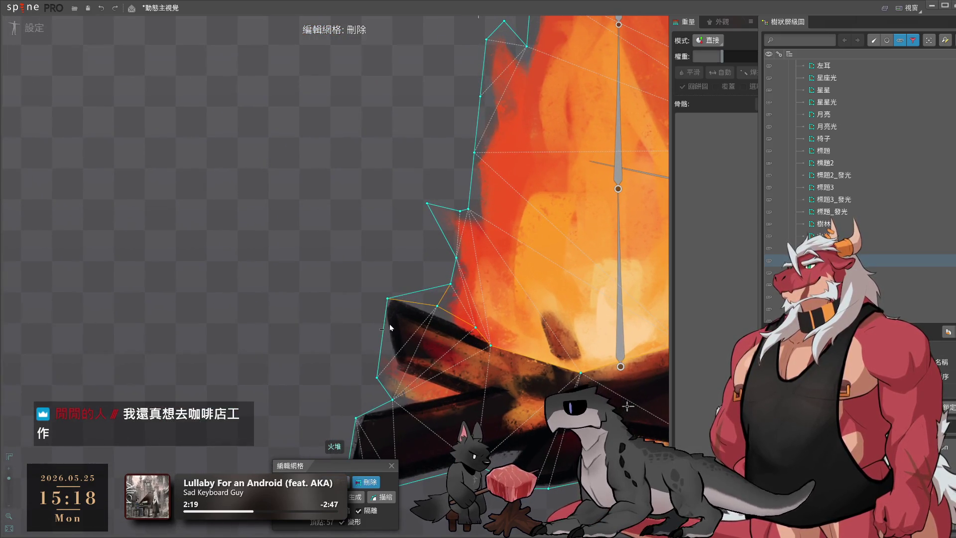
Nudge the flame's left-edge vertices inward and add a vertex inside the flames
click(387, 299)
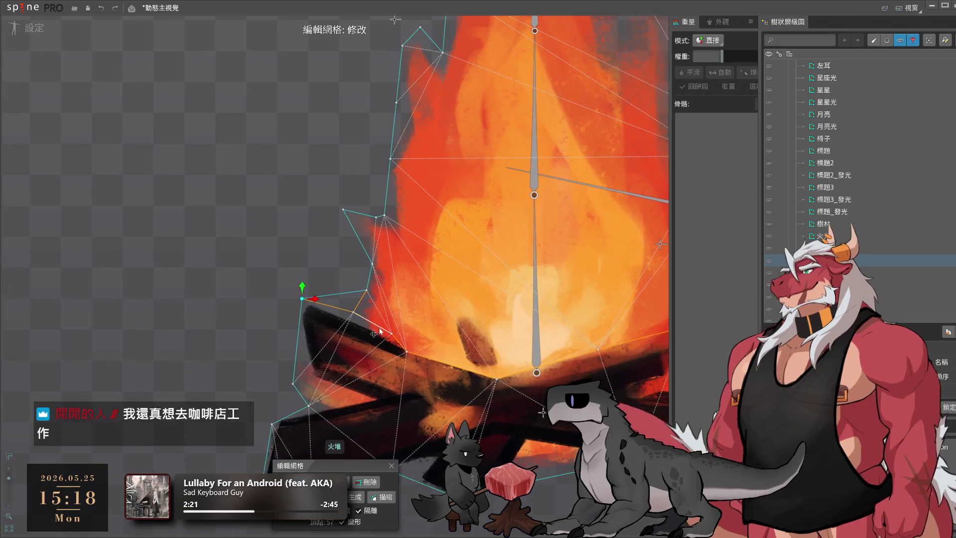
click(355, 291)
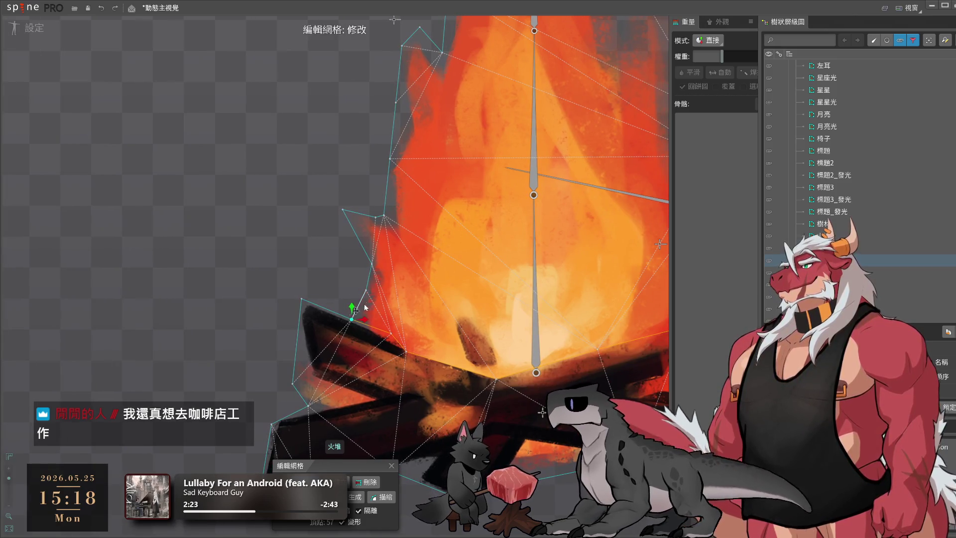
drag(372, 263, 364, 268)
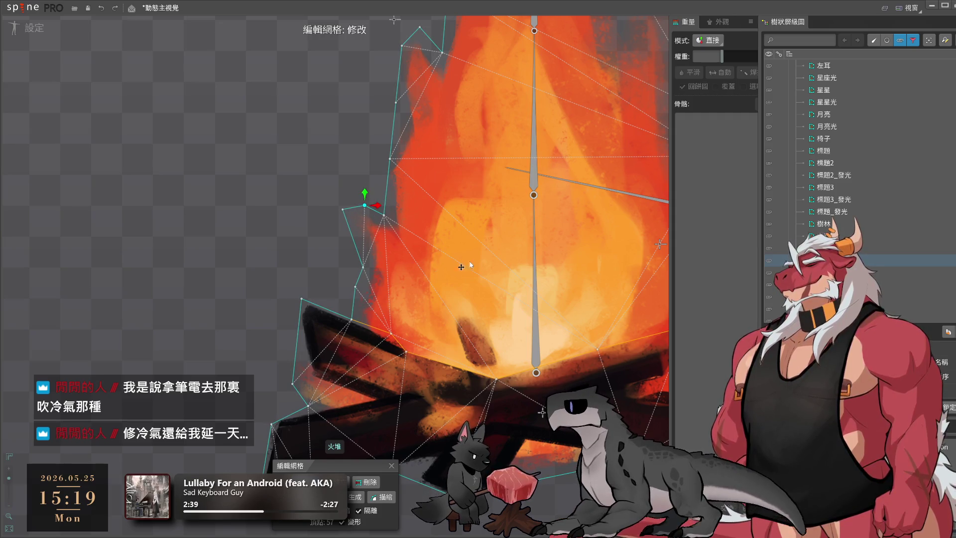
mouse_move(461, 267)
mouse_down()
mouse_move(402, 289)
mouse_move(365, 317)
mouse_up()
scroll(448, 324, down, 3)
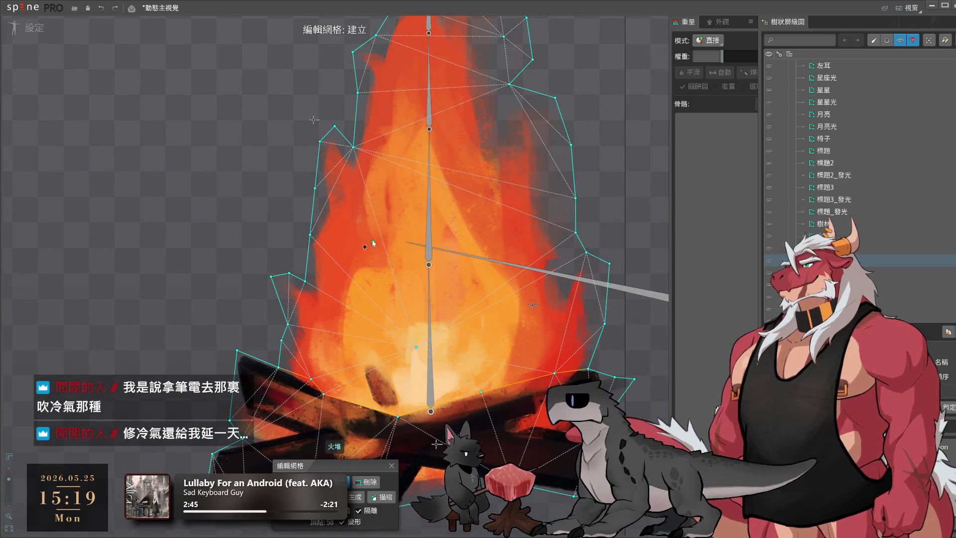
mouse_move(448, 229)
mouse_down()
mouse_move(477, 285)
mouse_move(475, 214)
mouse_up()
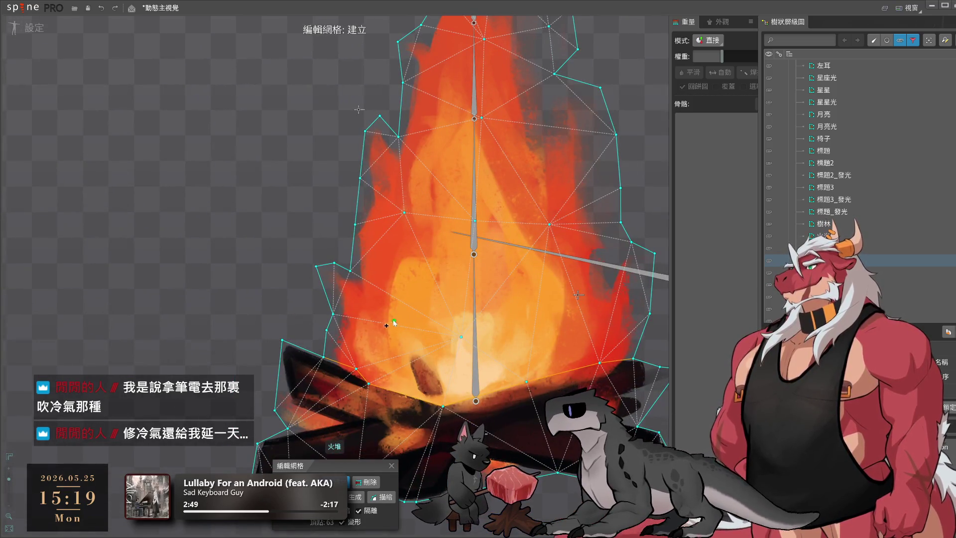
click(550, 323)
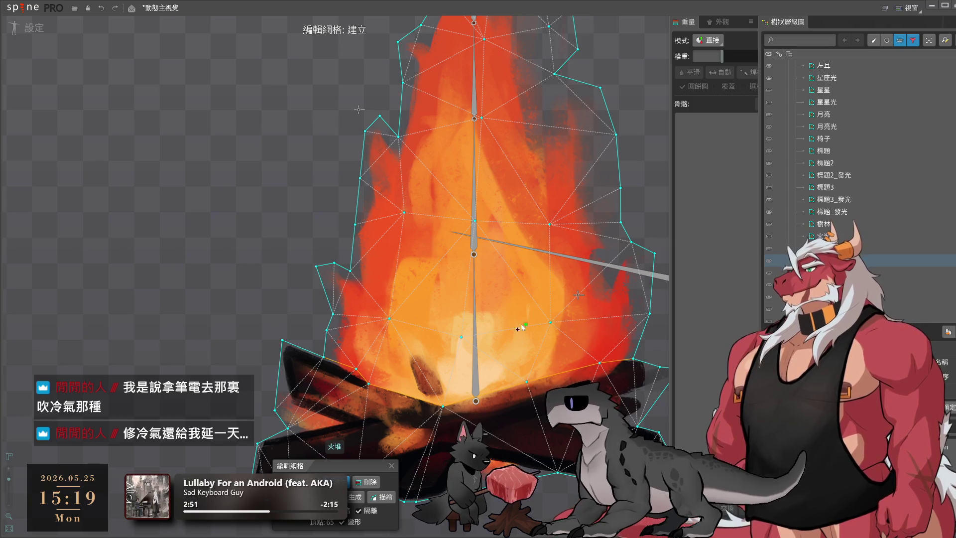
scroll(497, 327, down, 3)
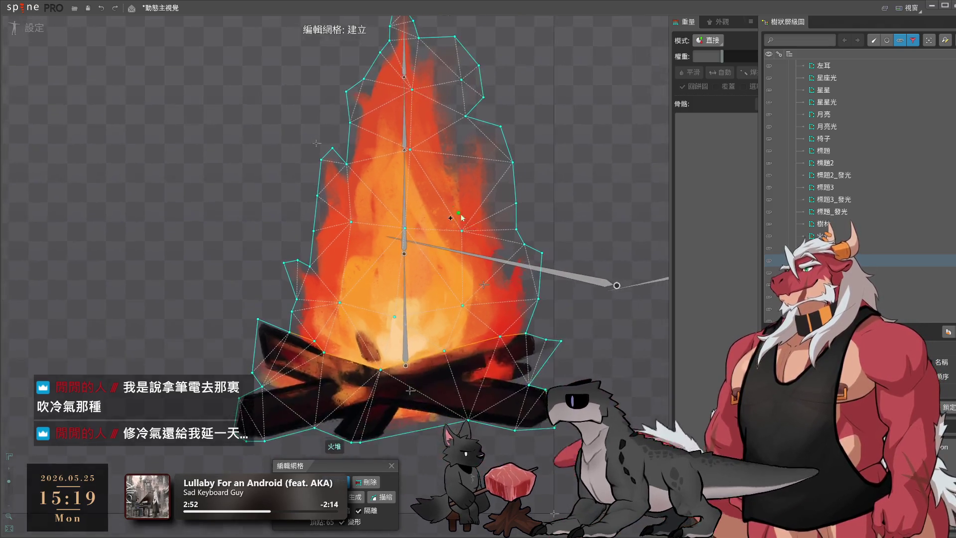
key(Down)
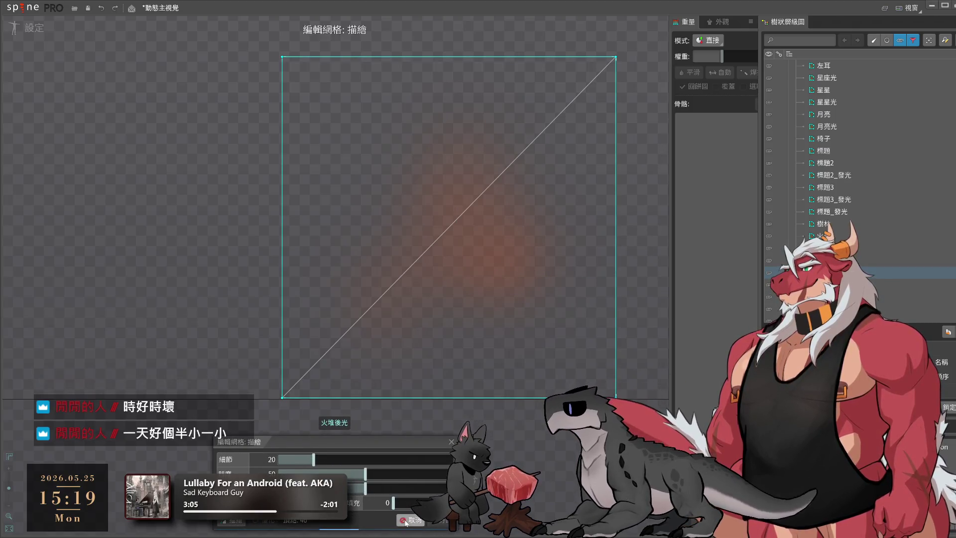
Add hull vertices around the 火堆後光 glow's edges, pulling the upper-right one outward
click(372, 84)
click(325, 132)
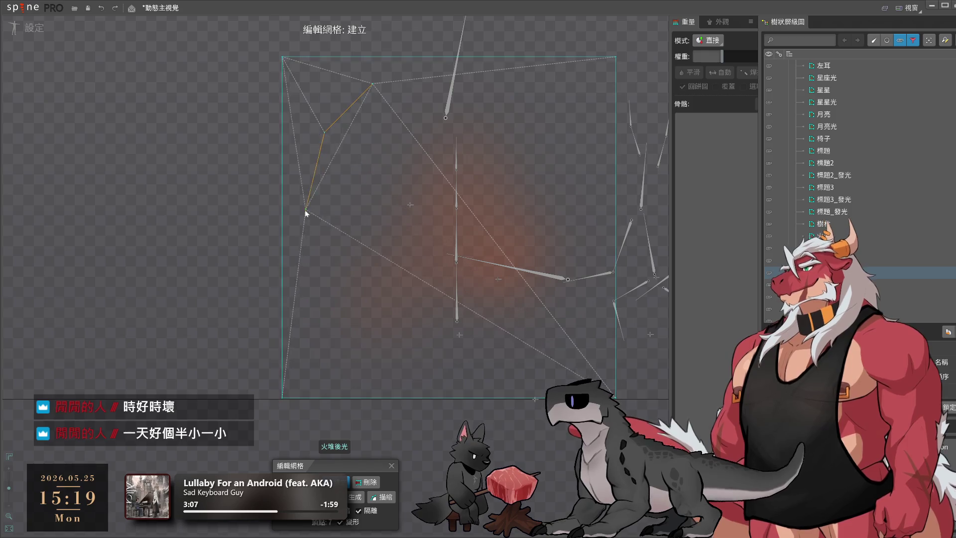
click(282, 240)
click(412, 398)
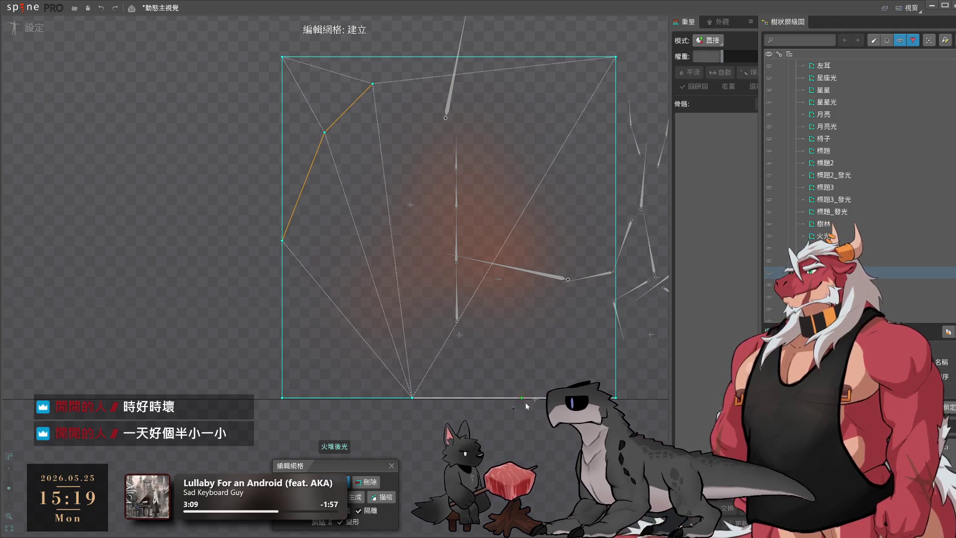
click(616, 326)
click(573, 381)
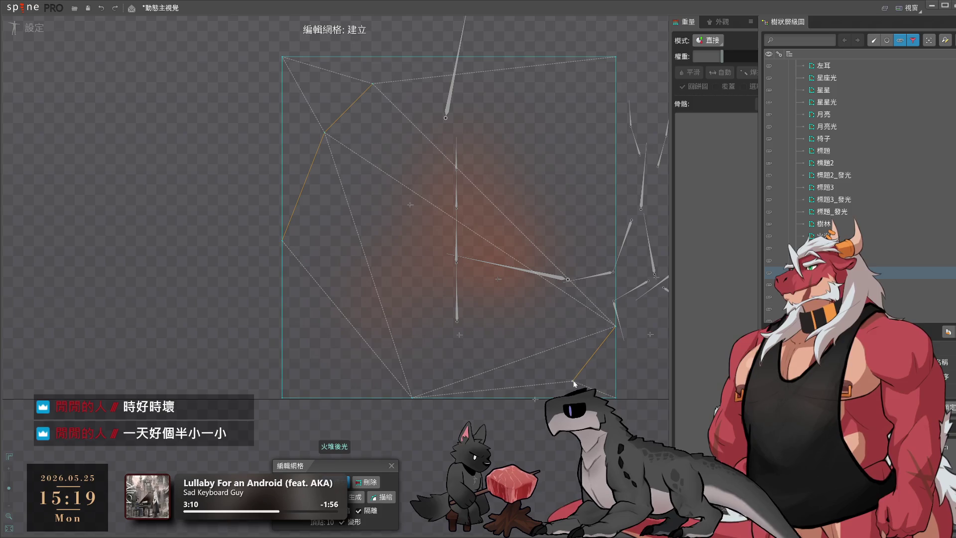
click(493, 71)
click(564, 125)
drag(564, 124, 586, 149)
click(615, 225)
Delete the glow mesh's square corner vertices to round its outline
key(ctrl)
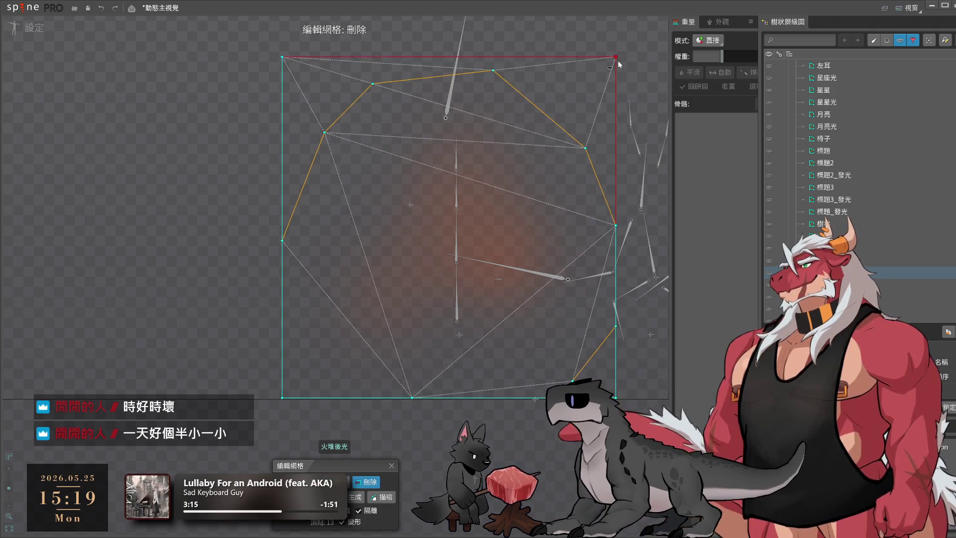
click(617, 57)
click(281, 57)
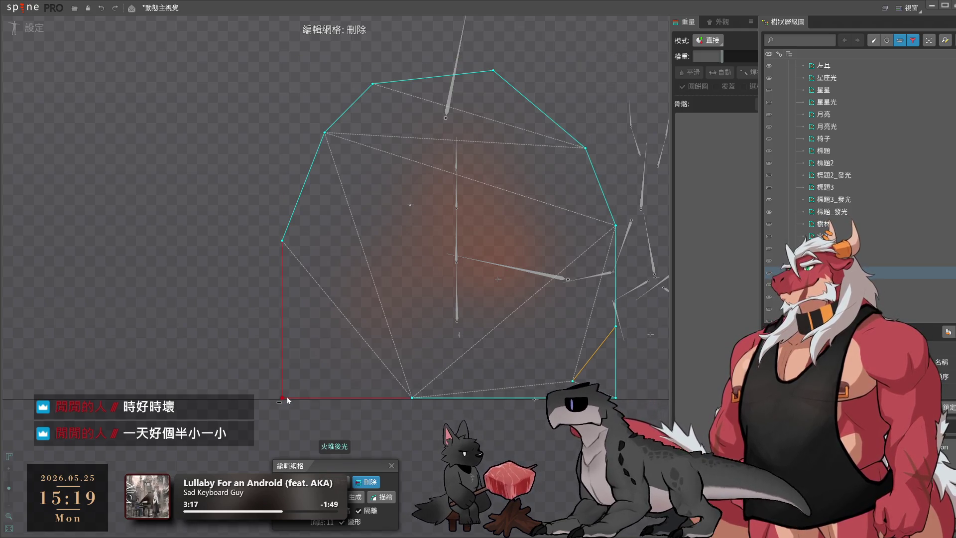
click(488, 397)
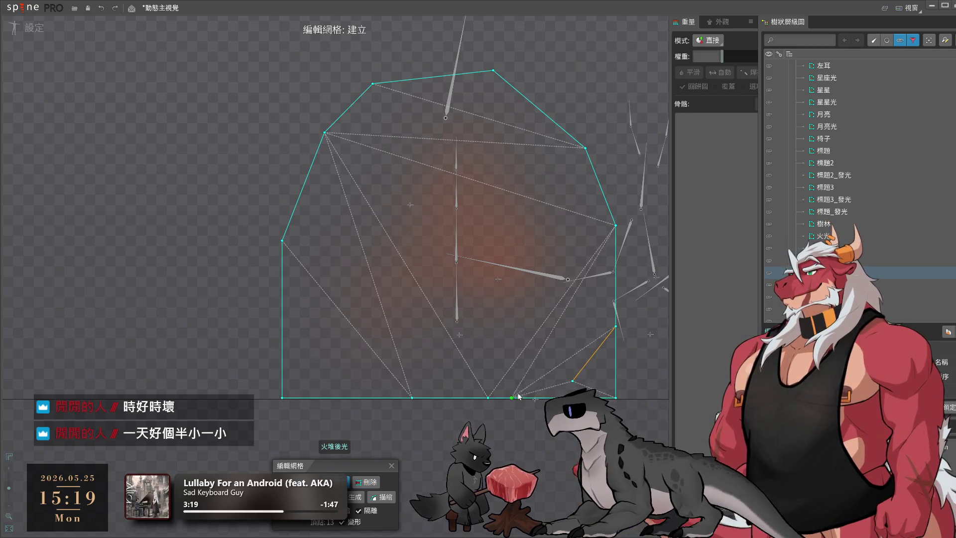
key(ctrl)
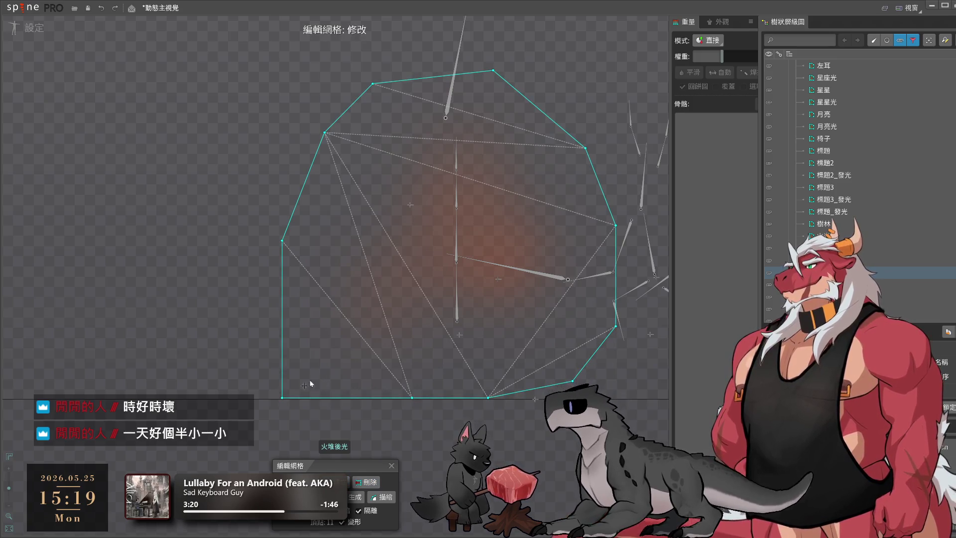
mouse_move(281, 241)
mouse_down()
mouse_move(310, 382)
mouse_move(412, 398)
mouse_up()
ctrl+click(283, 397)
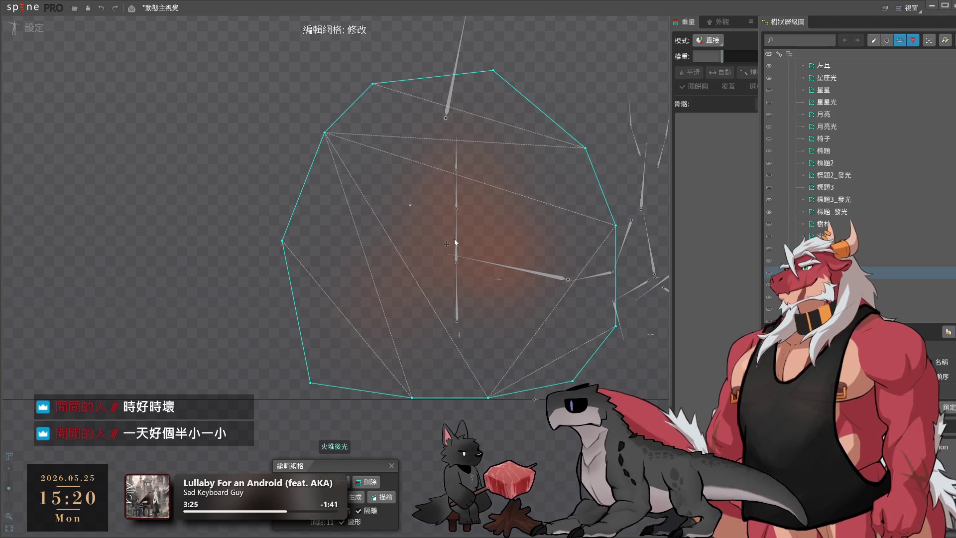
Add five interior vertices inside the glow and close mesh editing
click(447, 174)
click(387, 259)
click(447, 331)
click(538, 241)
click(456, 248)
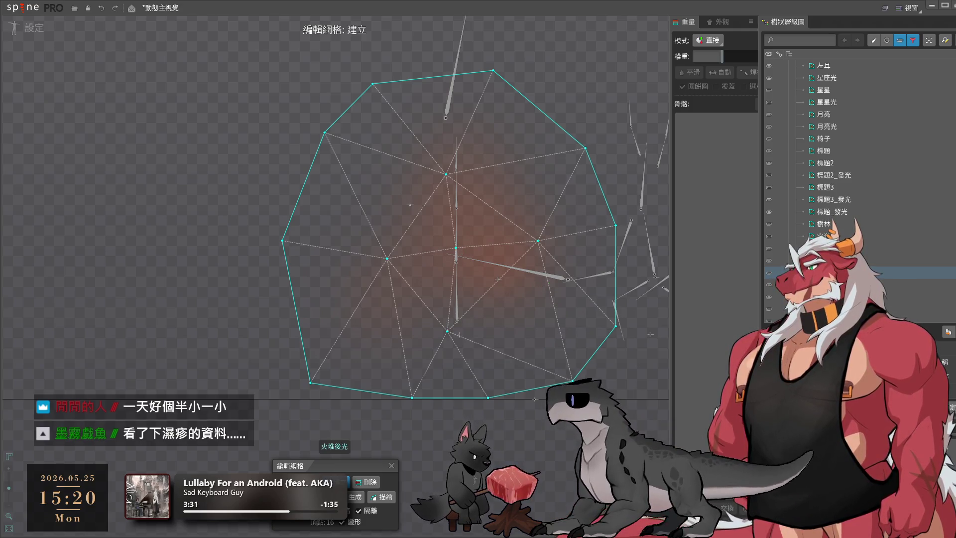
click(392, 465)
scroll(509, 504, down, 3)
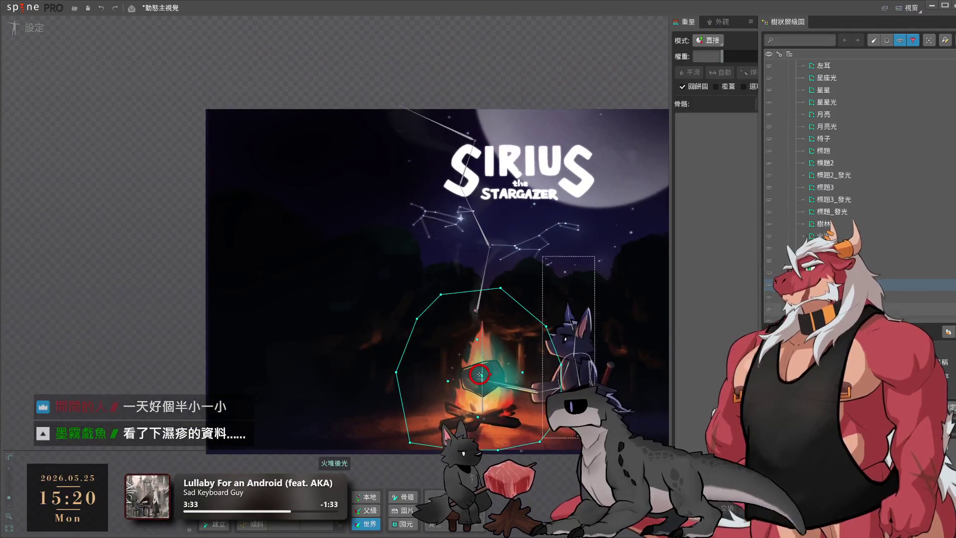
Trace the 煙 smoke image into a wavy outline mesh and apply it
click(464, 243)
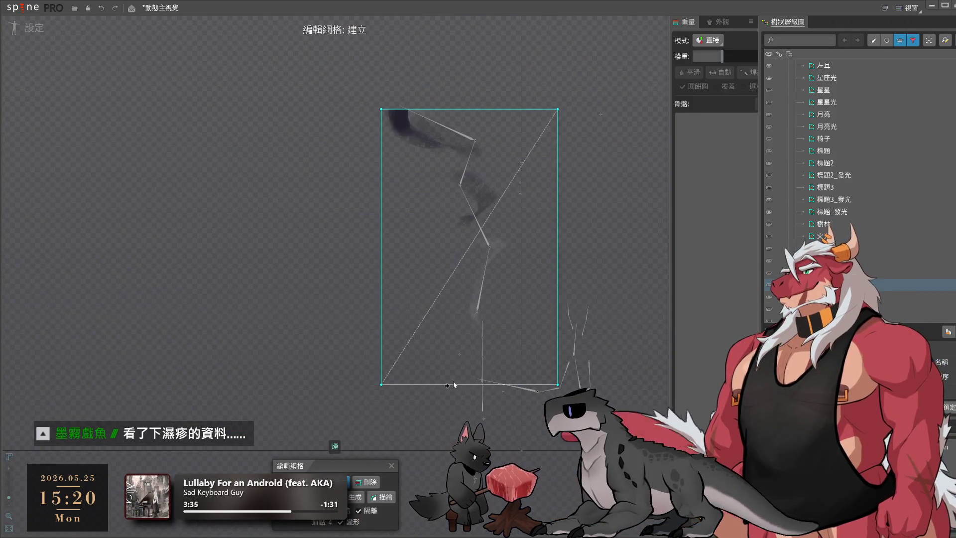
scroll(548, 316, up, 4)
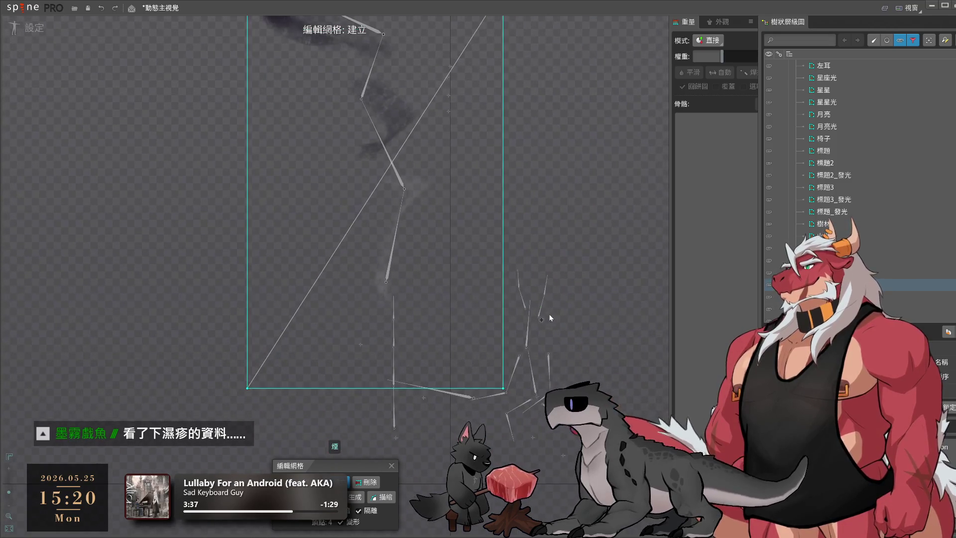
click(384, 497)
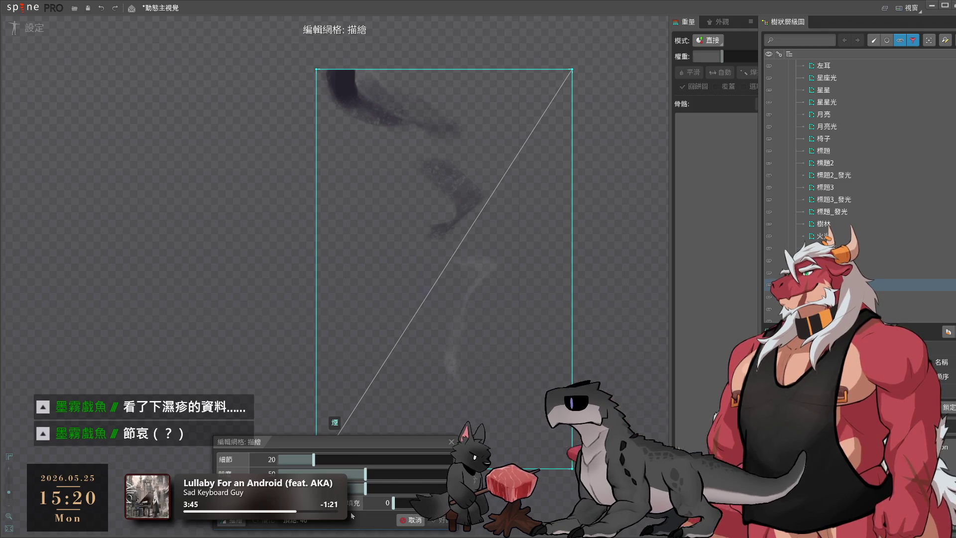
click(351, 516)
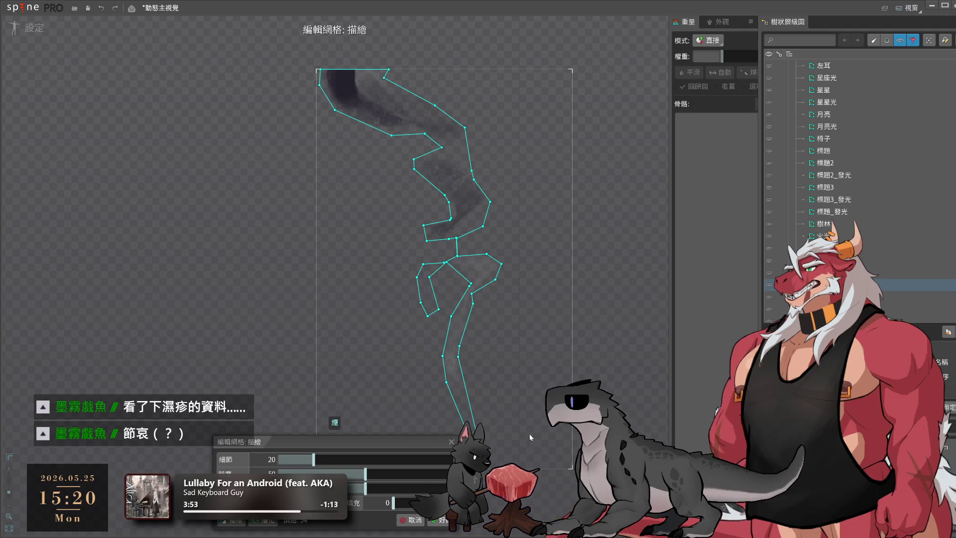
drag(534, 356, 558, 338)
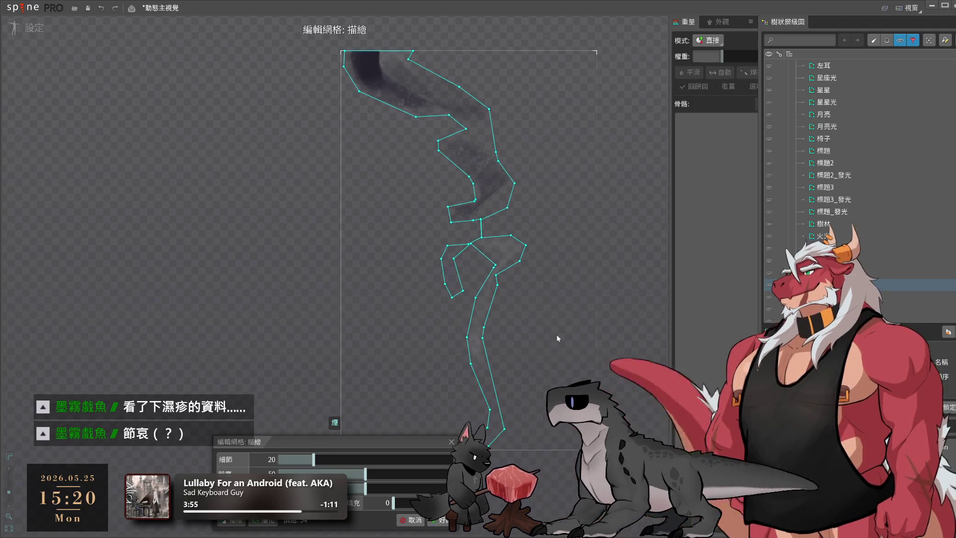
click(440, 520)
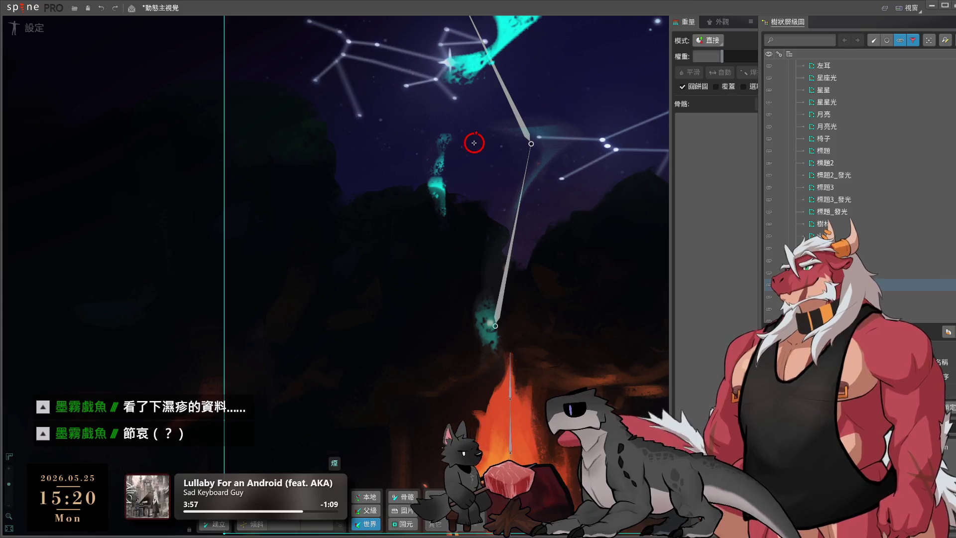
key(ctrl+z)
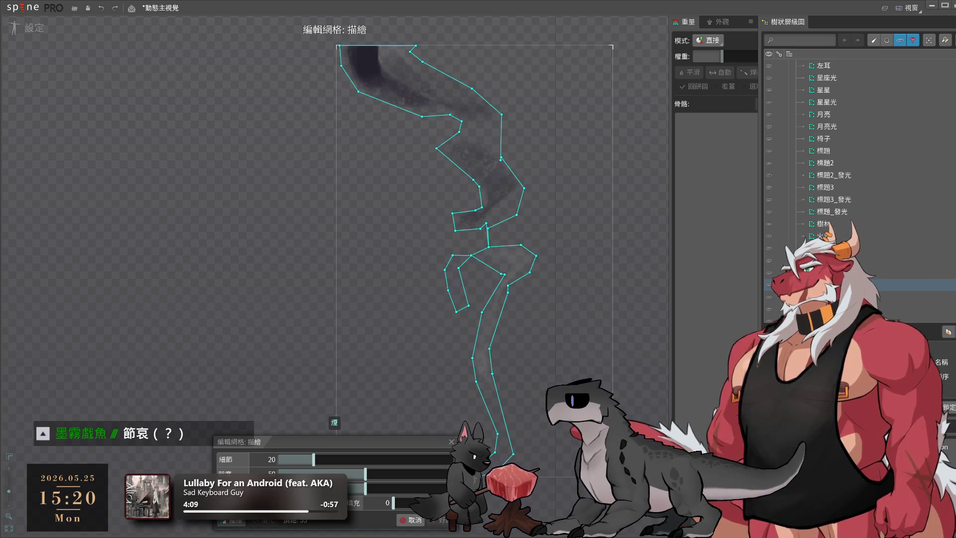
click(442, 520)
scroll(529, 423, up, 3)
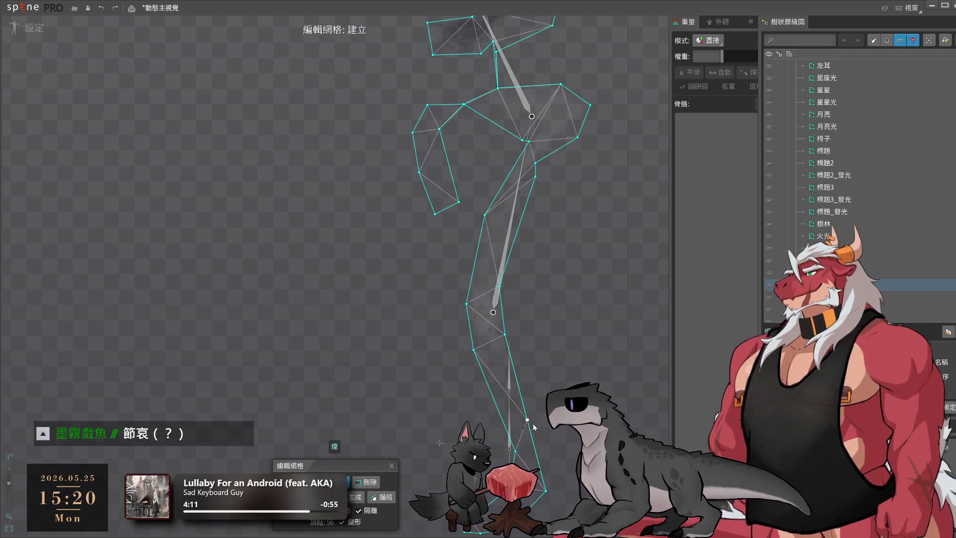
Add vertices on the smoke mesh's edge and shift one left
scroll(529, 423, down, 3)
scroll(558, 374, up, 3)
click(516, 356)
click(553, 318)
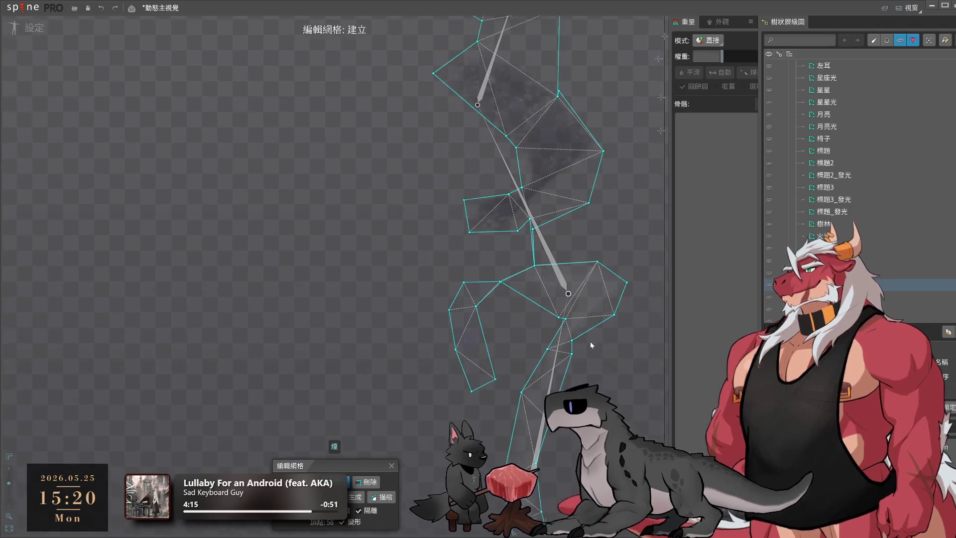
scroll(590, 342, down, 2)
scroll(591, 341, up, 2)
drag(553, 322, 532, 314)
scroll(576, 282, down, 2)
scroll(577, 282, up, 2)
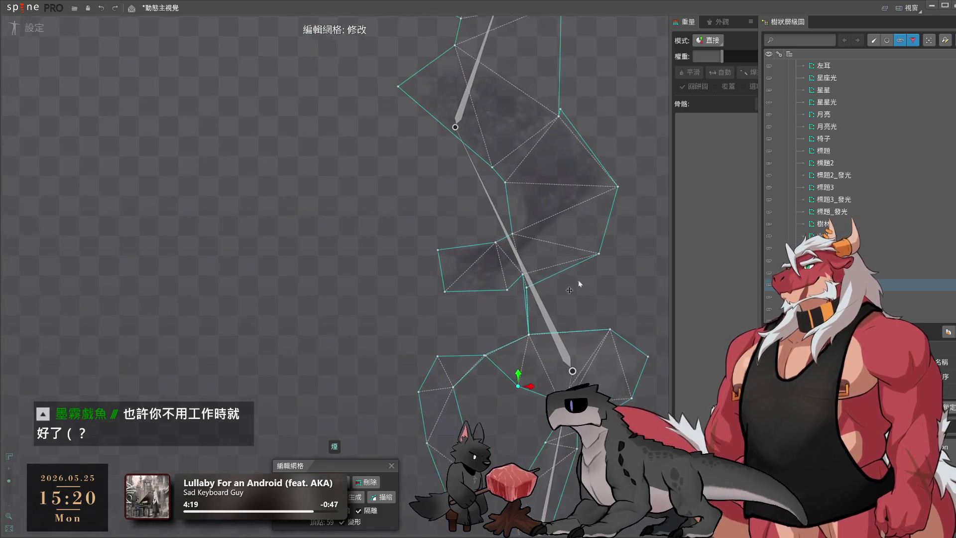
scroll(575, 292, up, 2)
Reposition the hull vertices along the wisp's curve and add a lower-edge vertex
click(408, 279)
mouse_move(469, 310)
mouse_down()
mouse_move(453, 311)
mouse_move(484, 335)
mouse_up()
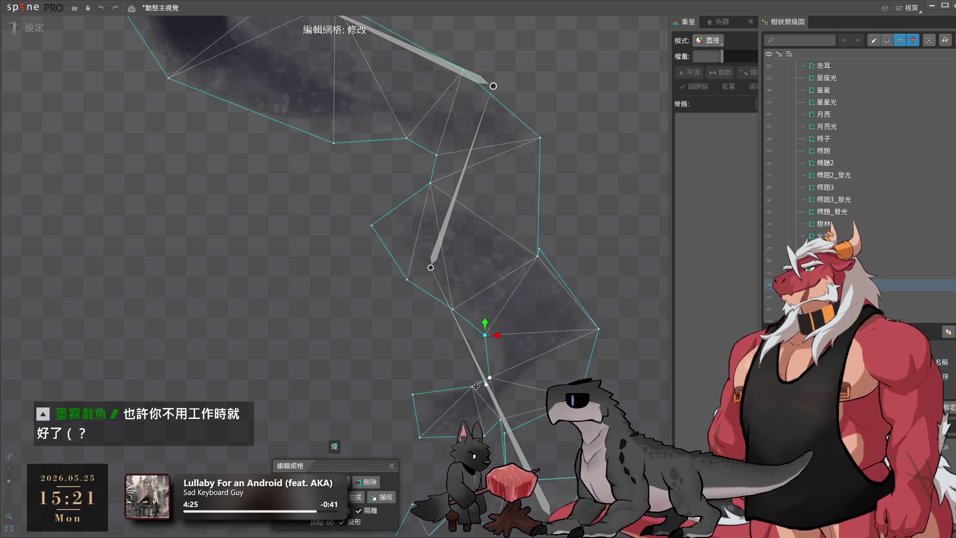
drag(490, 377, 490, 365)
mouse_move(551, 264)
mouse_down()
mouse_move(590, 273)
mouse_move(582, 318)
mouse_move(590, 348)
mouse_move(551, 294)
mouse_move(549, 325)
mouse_up()
drag(570, 293, 646, 382)
mouse_move(480, 345)
mouse_down()
mouse_move(497, 366)
mouse_move(556, 372)
mouse_up()
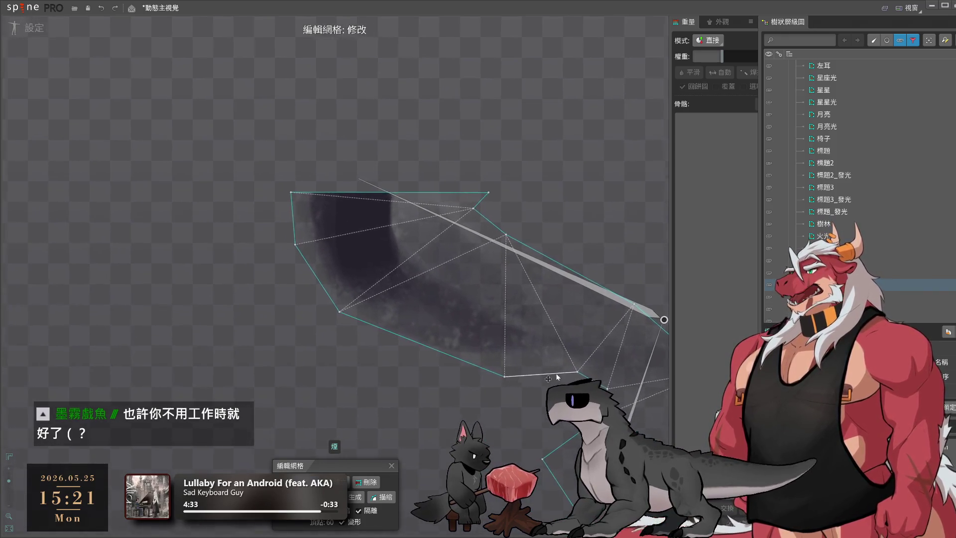
mouse_move(487, 170)
mouse_down()
mouse_move(461, 149)
mouse_move(427, 144)
mouse_up()
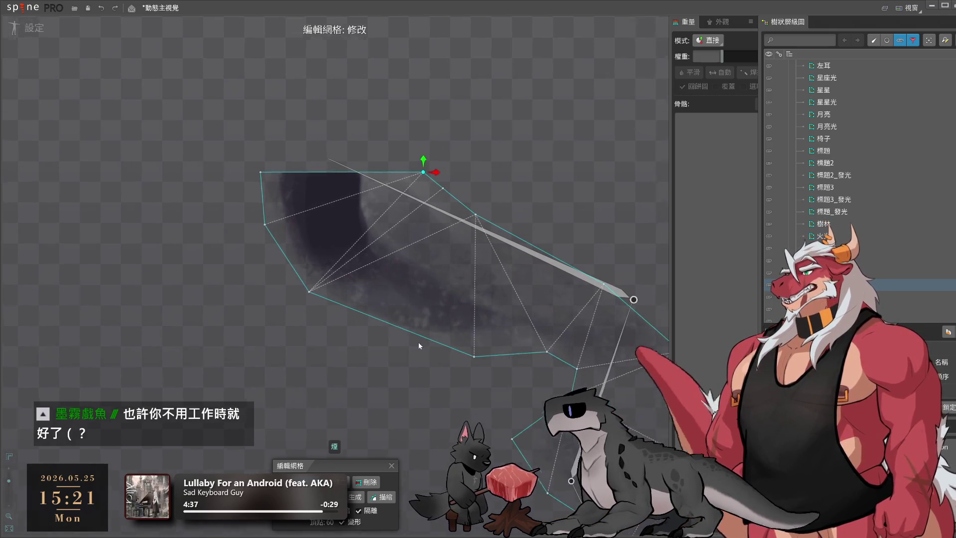
click(378, 318)
key(ctrl)
drag(378, 319, 377, 326)
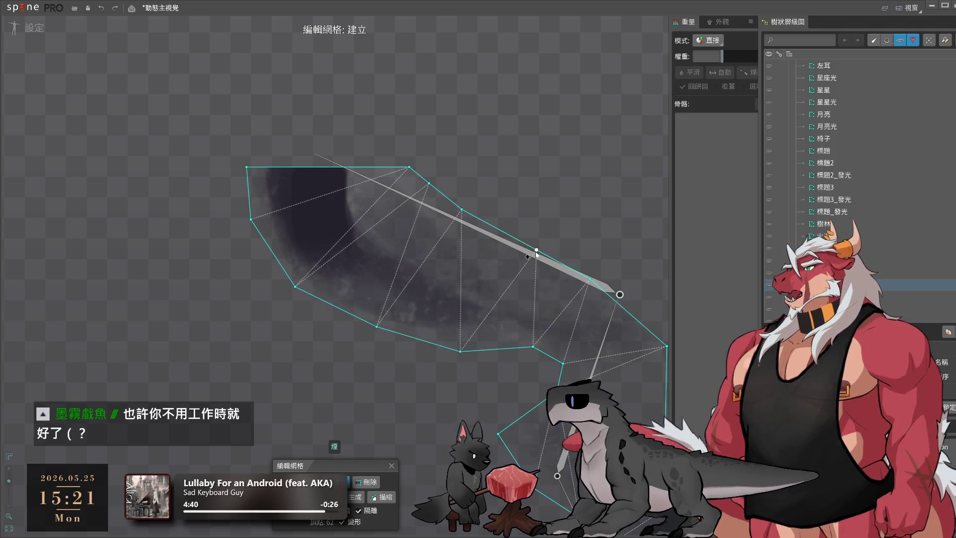
drag(570, 372, 494, 288)
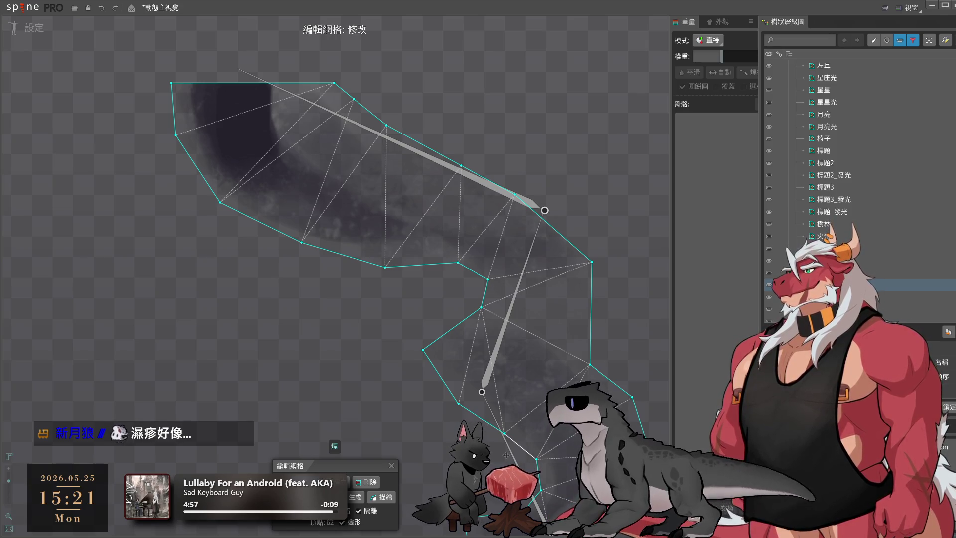
Exit mesh editing, deselect the smoke and zoom out to the whole campfire scene
scroll(399, 329, down, 3)
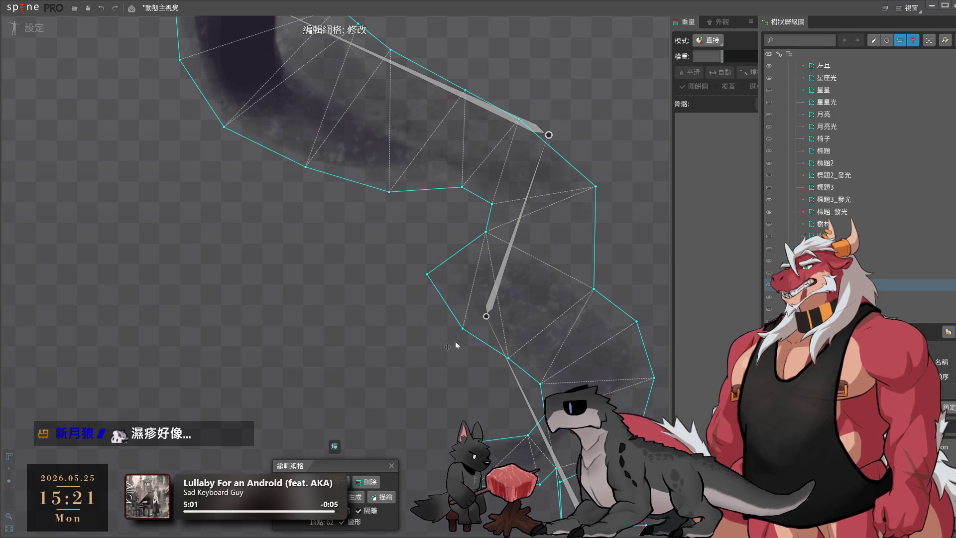
scroll(456, 342, down, 2)
scroll(632, 374, down, 3)
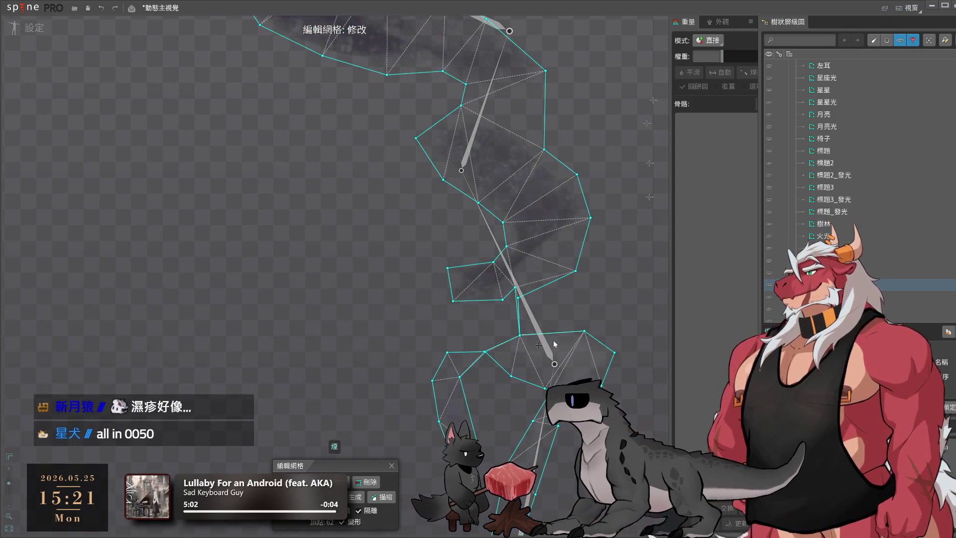
key(Escape)
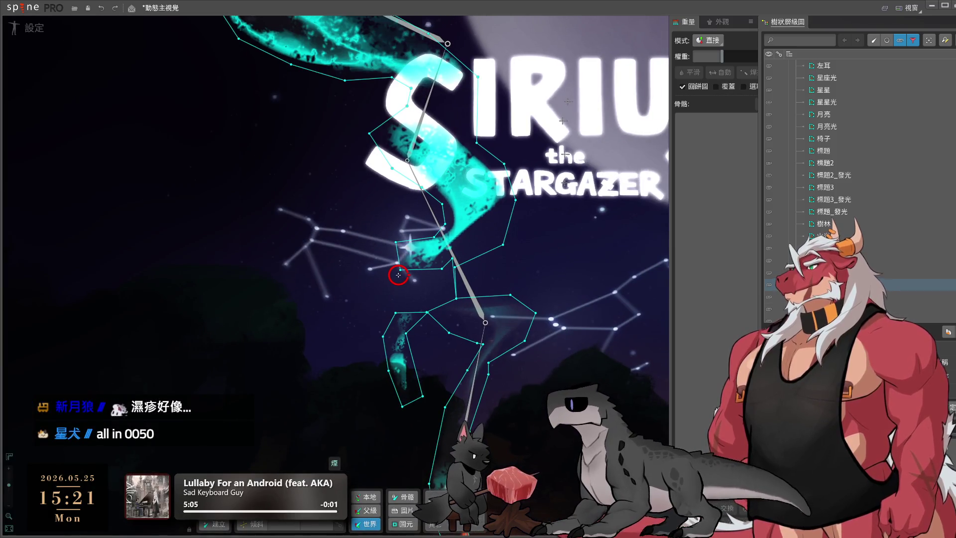
click(398, 275)
scroll(517, 307, down, 5)
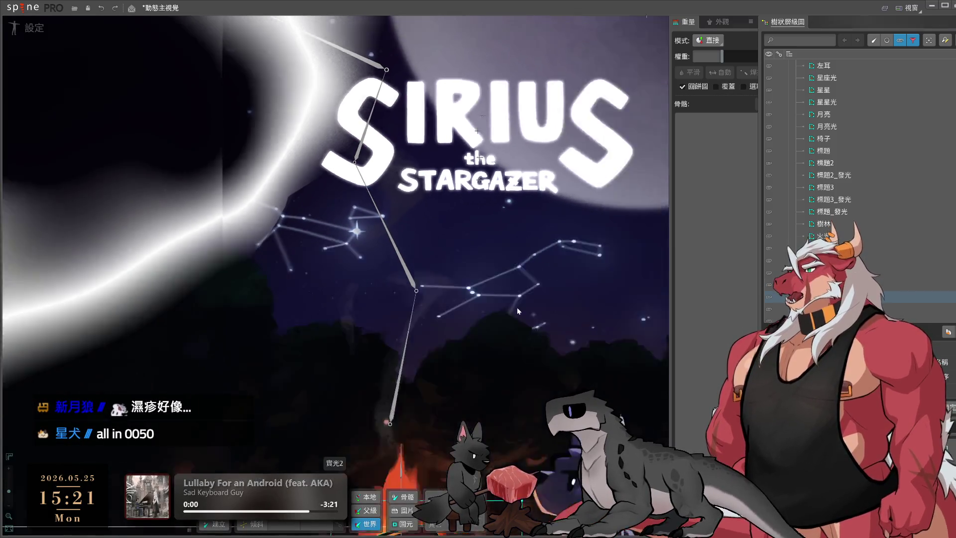
double_click(372, 330)
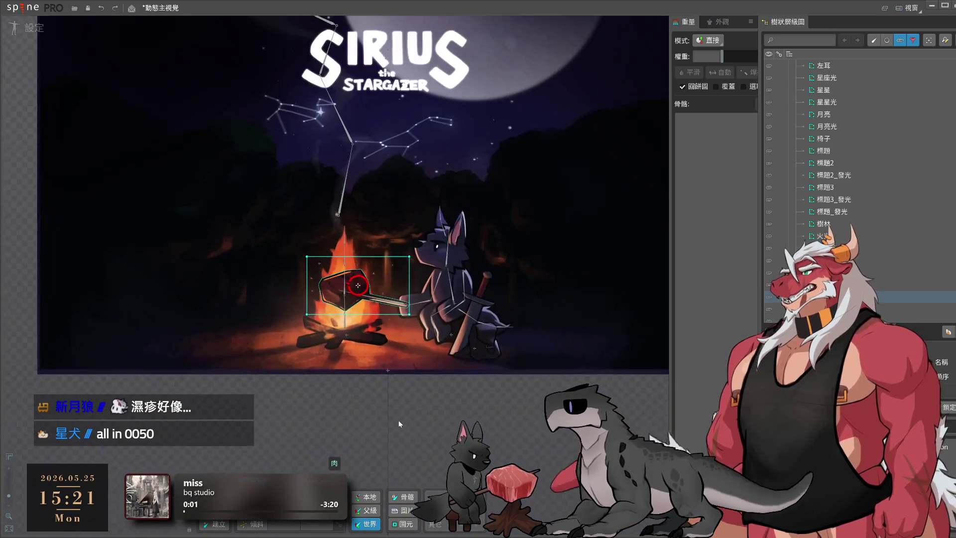
Trace the 肉 meat image's outline into a mesh and accept it
scroll(387, 321, up, 5)
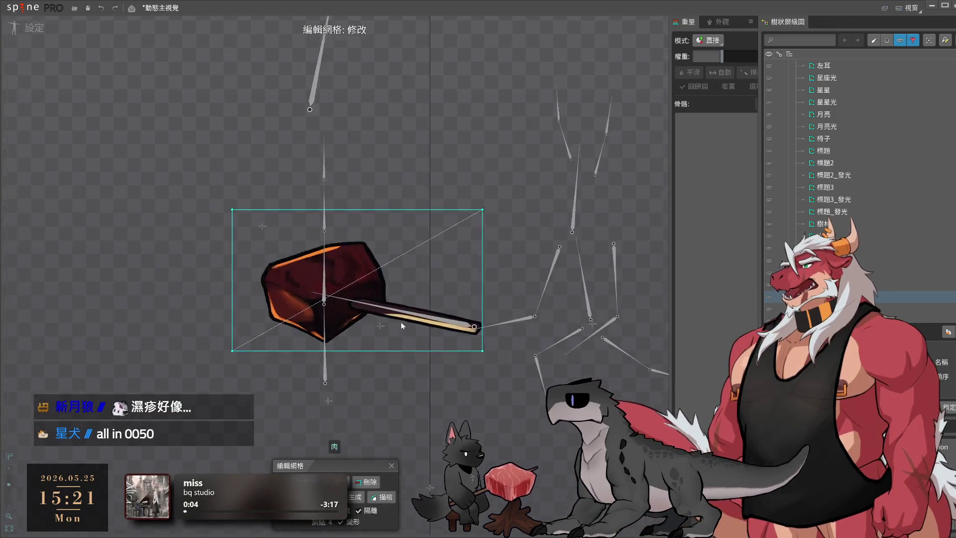
click(386, 498)
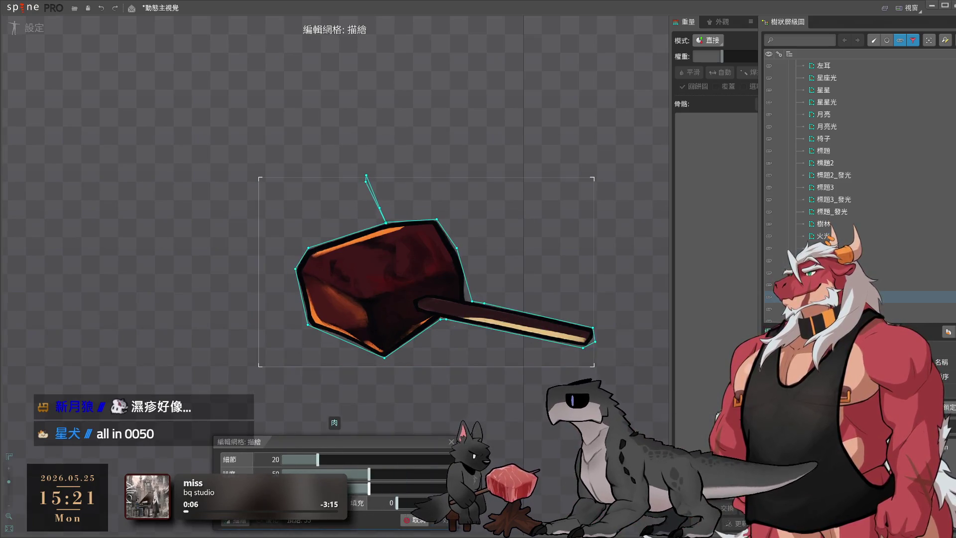
click(446, 521)
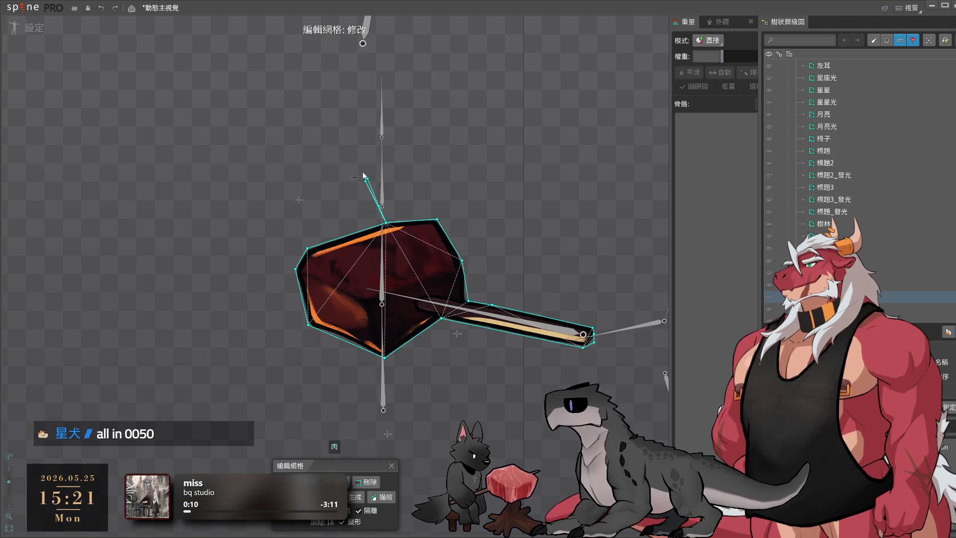
scroll(388, 237, up, 3)
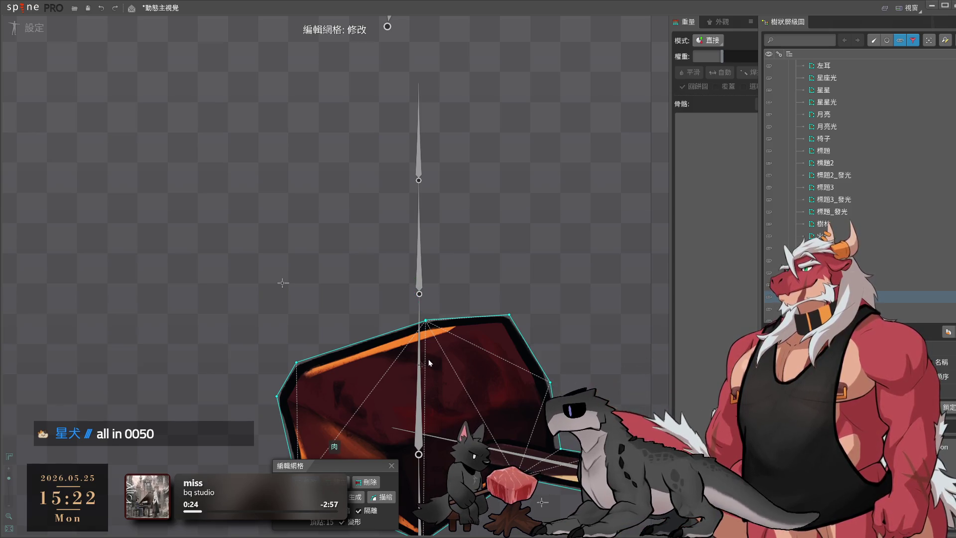
Select the top, top-right and bottom hull vertices of the meat mesh
click(426, 321)
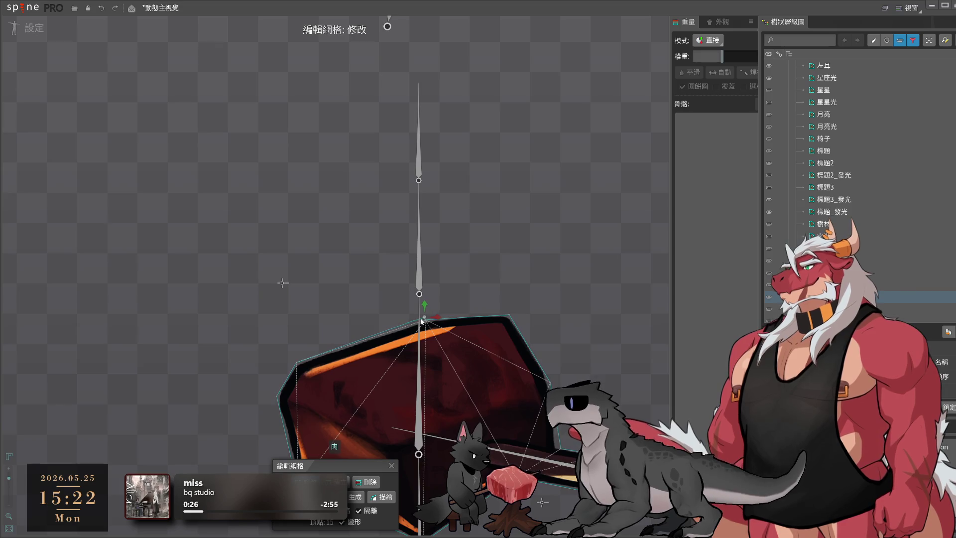
scroll(431, 320, up, 2)
scroll(432, 322, up, 1)
click(556, 311)
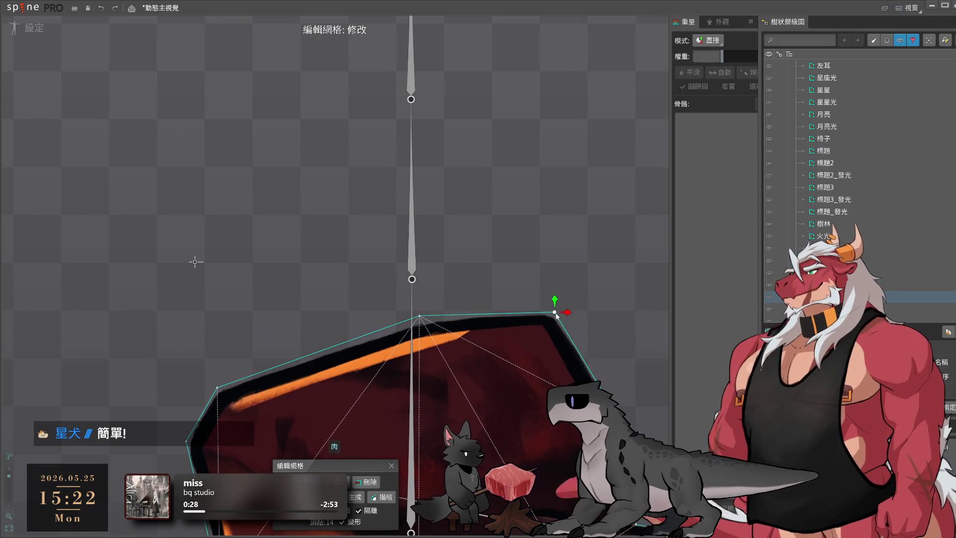
mouse_move(558, 312)
mouse_down()
mouse_move(557, 235)
mouse_move(527, 238)
mouse_move(477, 316)
mouse_up()
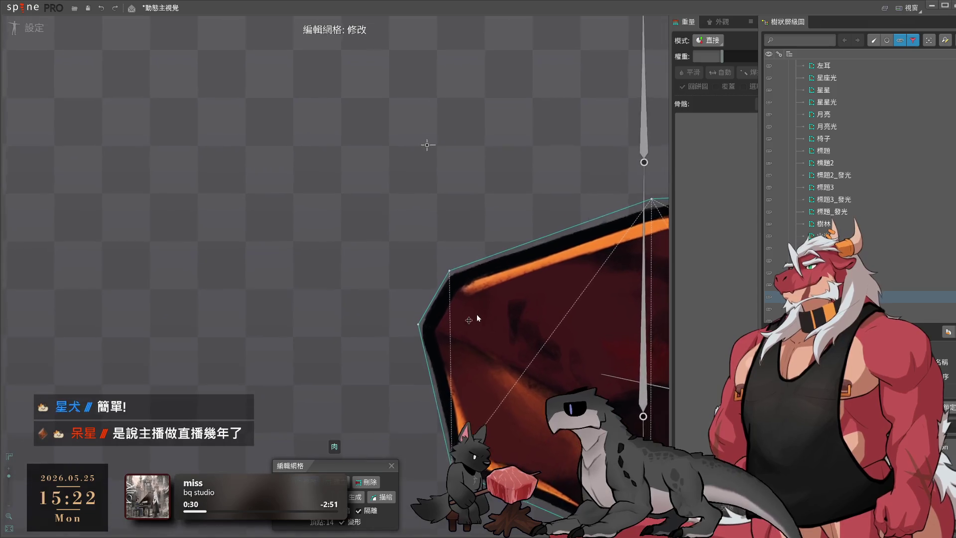
scroll(478, 309, up, 1)
drag(528, 343, 472, 301)
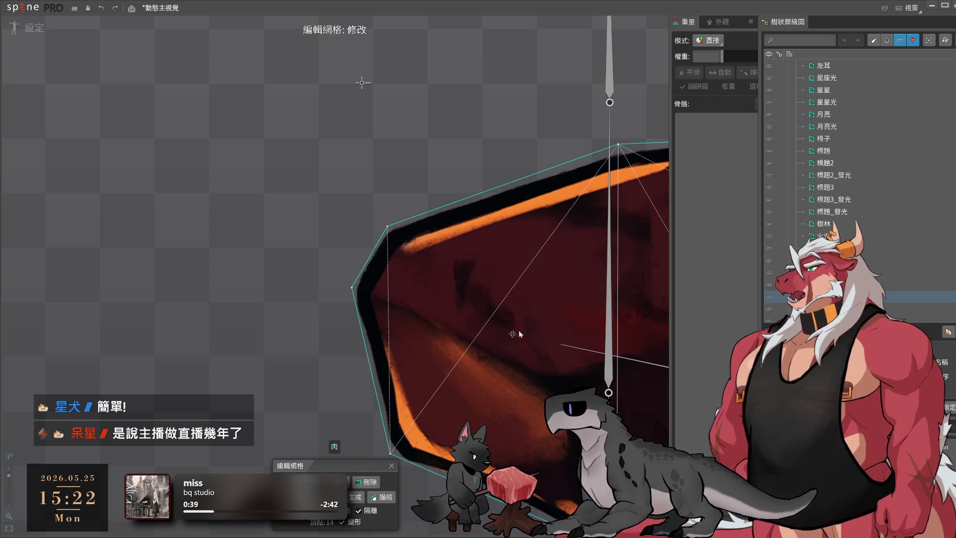
scroll(381, 358, down, 2)
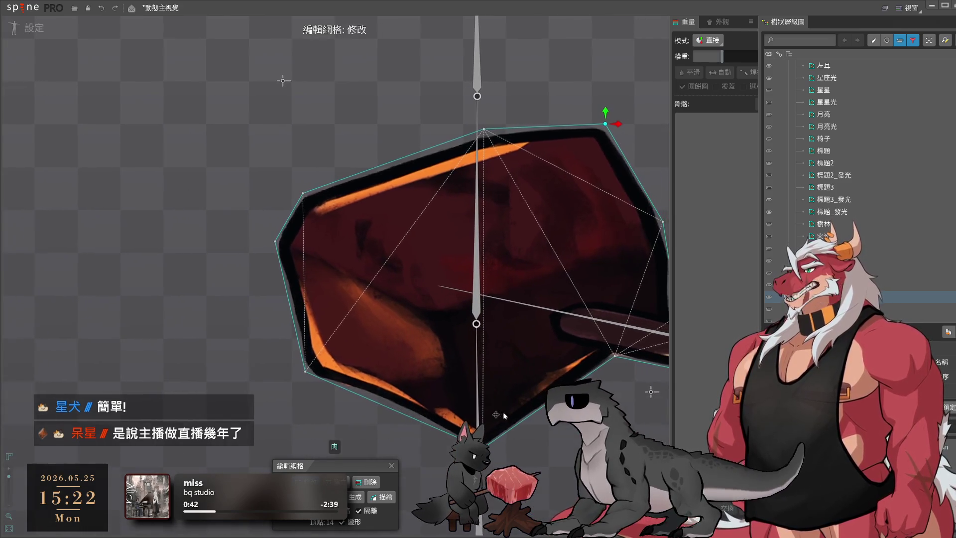
click(484, 444)
drag(658, 370, 491, 374)
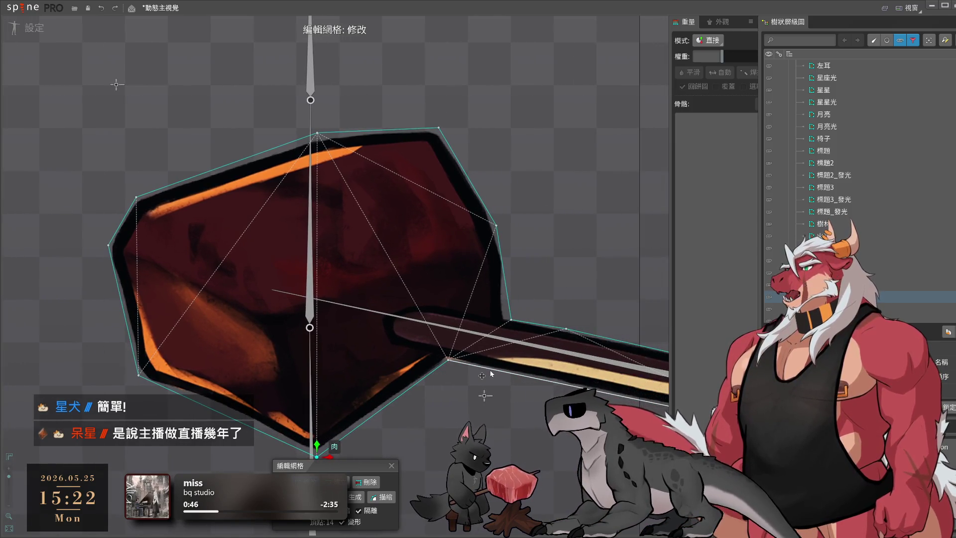
Add interior vertices inside the meat and draw an edge toward its right side
click(329, 482)
click(282, 323)
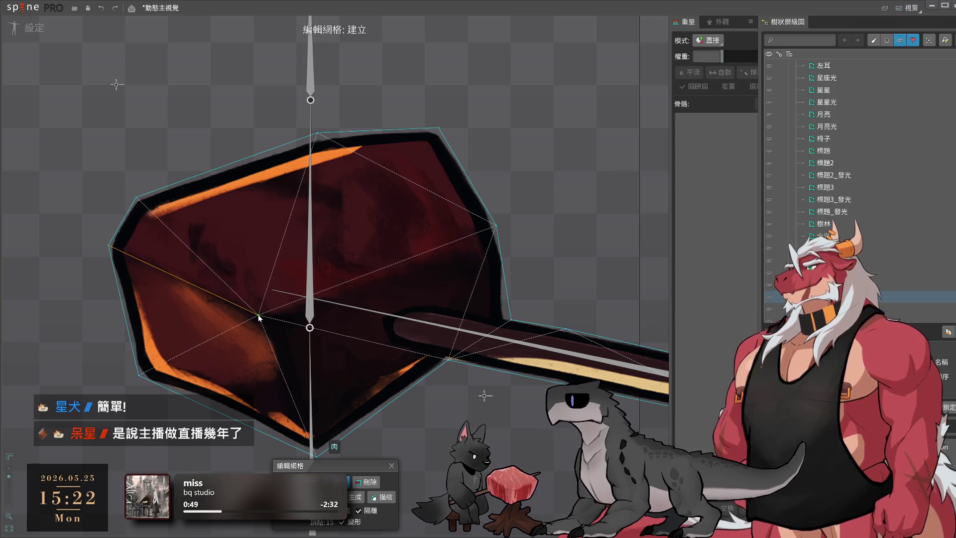
click(293, 364)
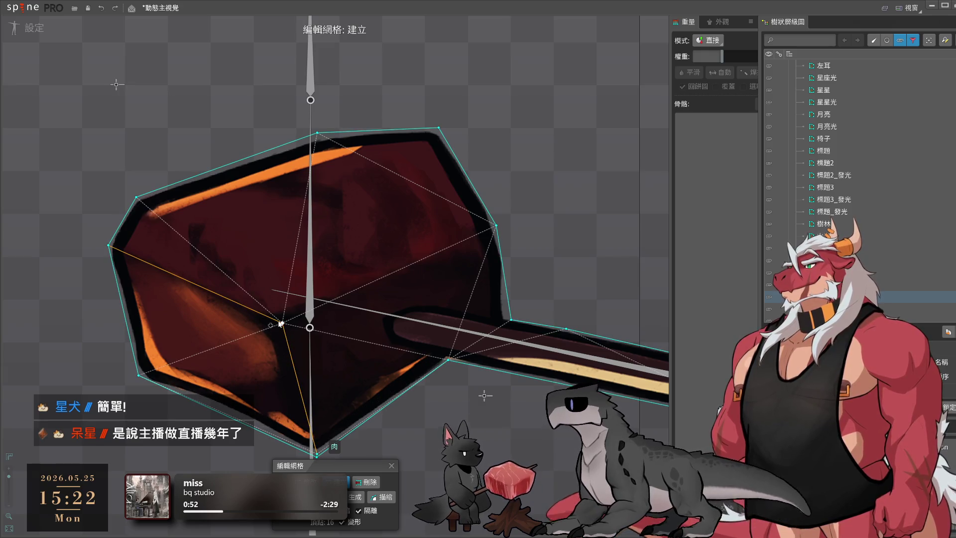
mouse_move(329, 316)
mouse_down()
mouse_move(314, 291)
mouse_move(317, 275)
mouse_move(458, 199)
mouse_move(548, 181)
mouse_move(532, 180)
mouse_up()
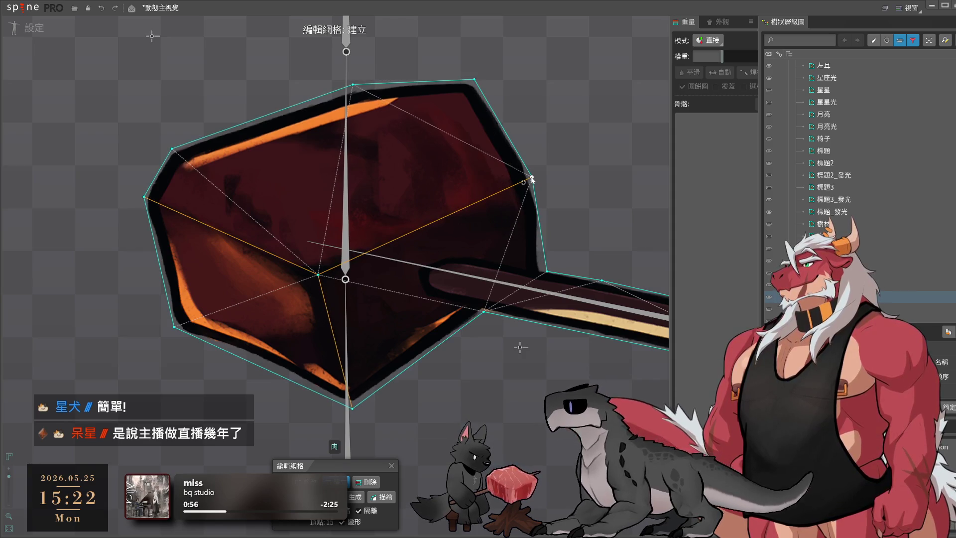
click(410, 230)
mouse_move(411, 232)
mouse_down()
mouse_move(520, 219)
mouse_move(540, 182)
mouse_move(531, 154)
mouse_up()
Adjust the right-side hull vertices and draw another interior edge joined to them
key(m)
drag(537, 194, 545, 209)
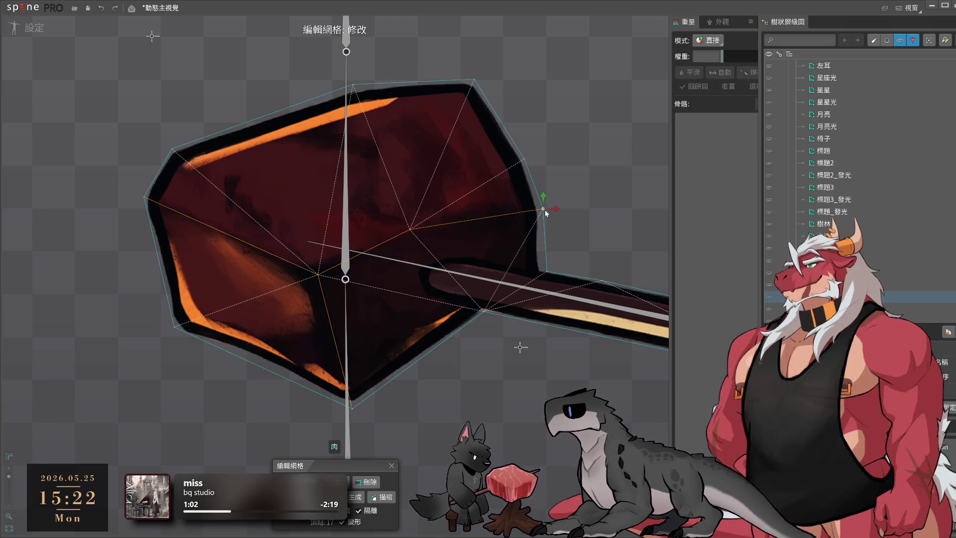
drag(546, 272, 543, 267)
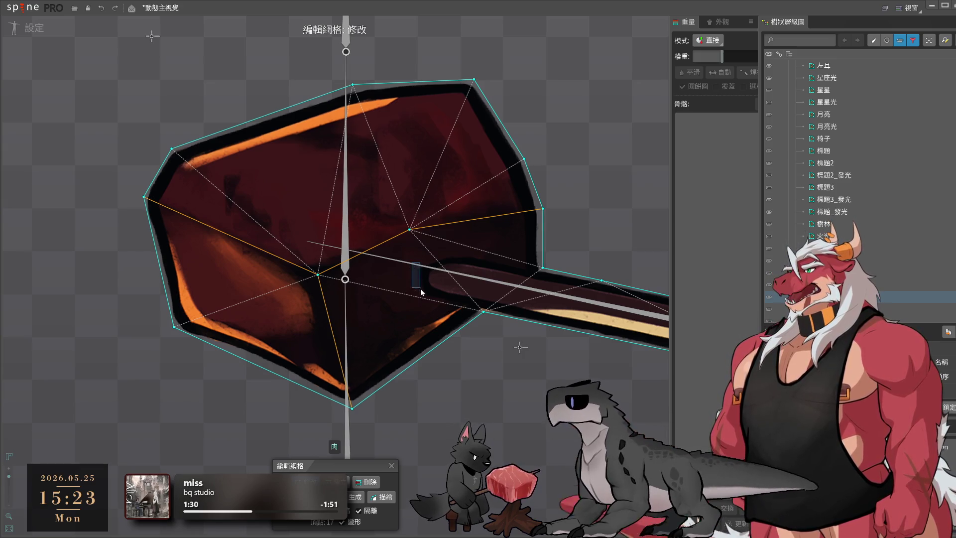
mouse_move(412, 266)
mouse_down()
mouse_move(424, 297)
mouse_move(488, 310)
mouse_up()
drag(412, 267, 448, 257)
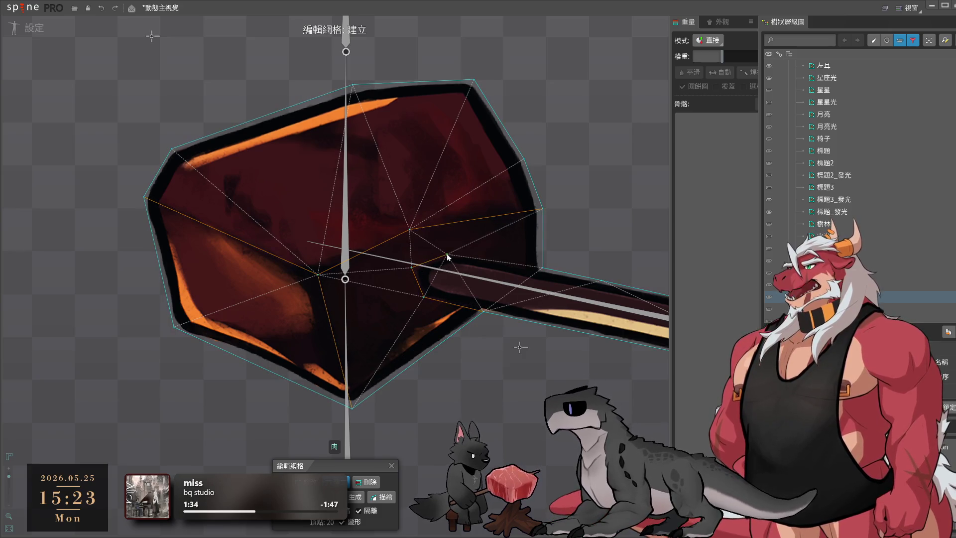
drag(540, 271, 542, 268)
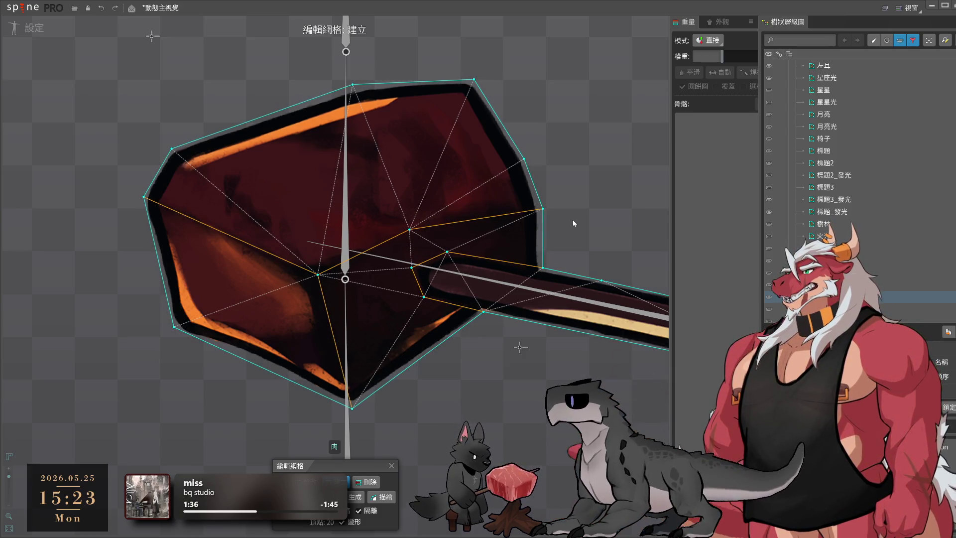
key(ctrl)
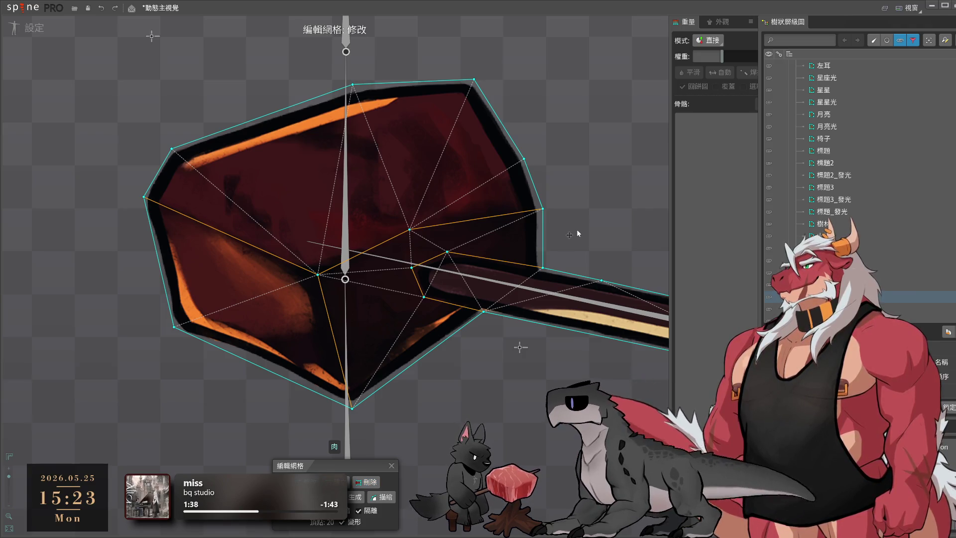
drag(634, 364, 459, 325)
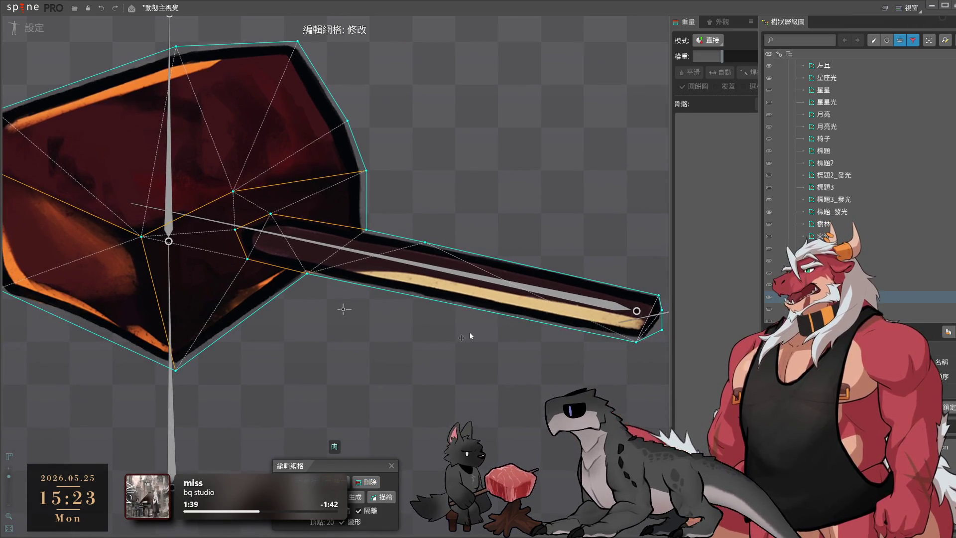
Slide the stick's top-edge vertex, pull in the skewer-end corner and remove a surplus vertex
click(448, 303)
click(425, 243)
drag(422, 245, 462, 252)
scroll(598, 345, up, 2)
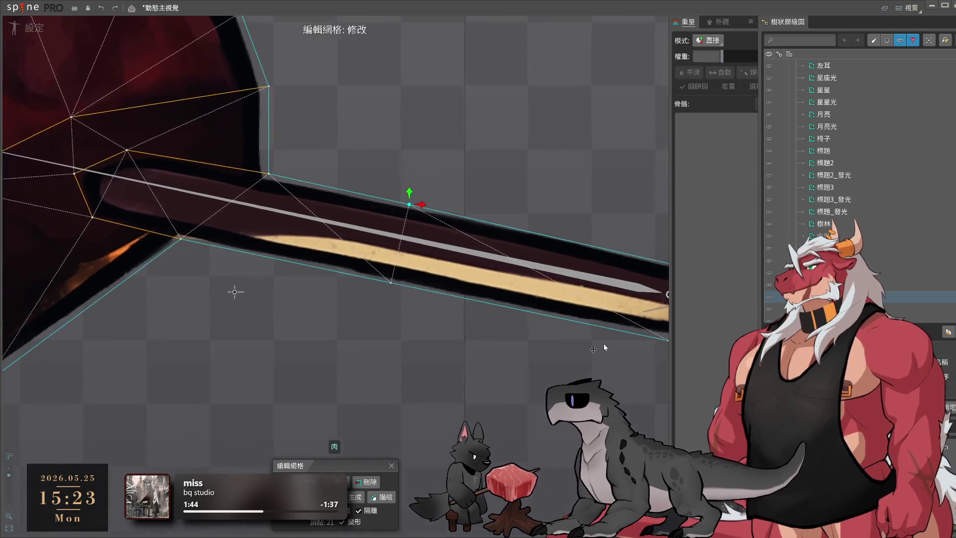
drag(598, 348, 404, 346)
click(521, 325)
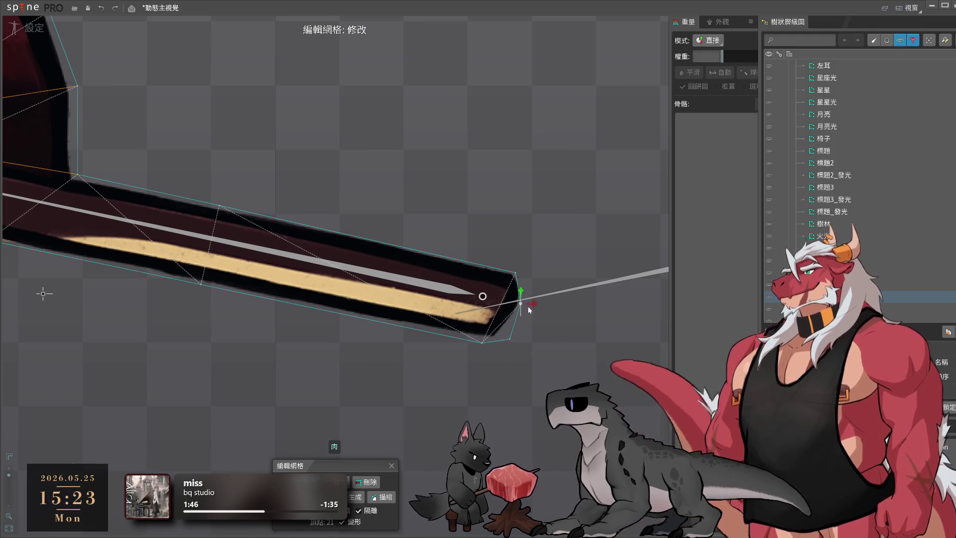
drag(511, 339, 501, 344)
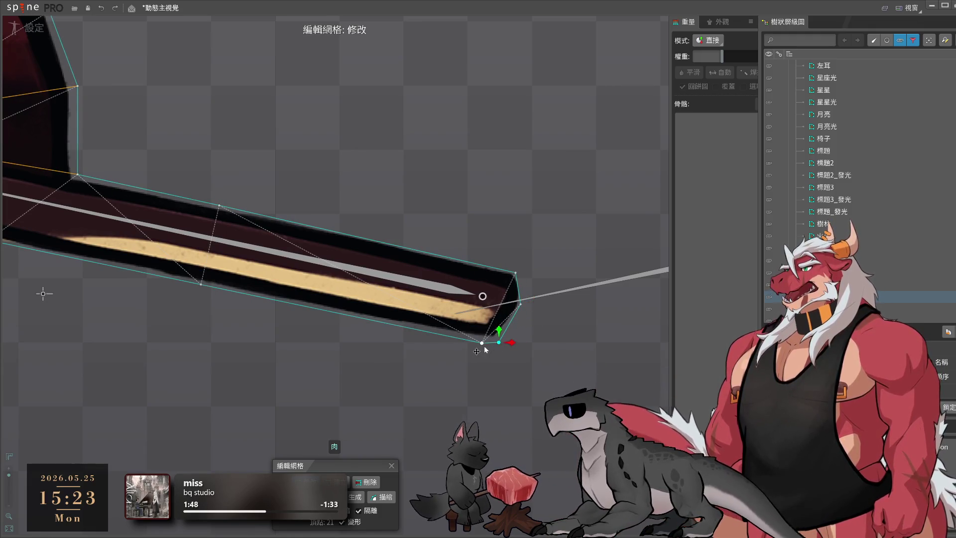
click(373, 326)
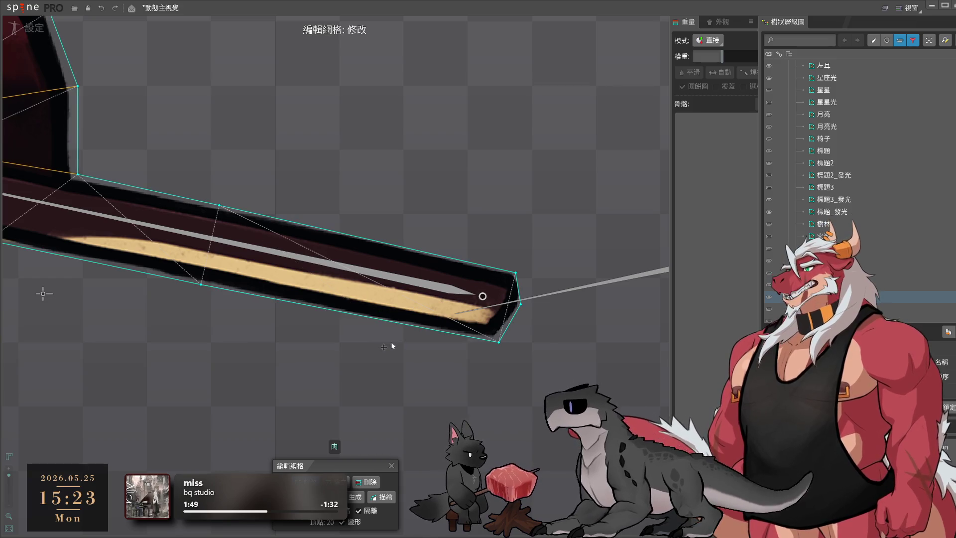
Check the skewer-end vertices, then close mesh editing on the meat
scroll(244, 337, down, 1)
drag(244, 338, 423, 379)
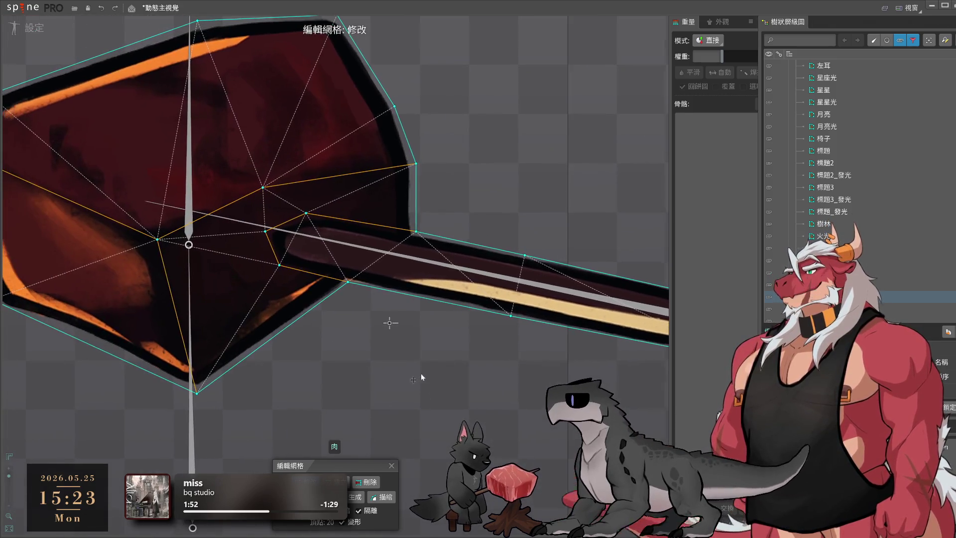
scroll(510, 315, up, 2)
drag(510, 316, 482, 304)
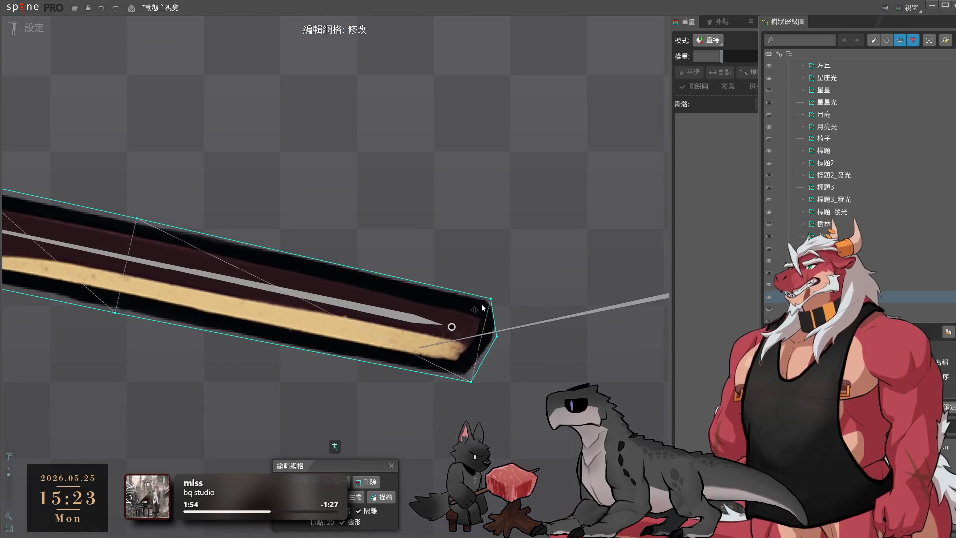
click(491, 300)
click(471, 381)
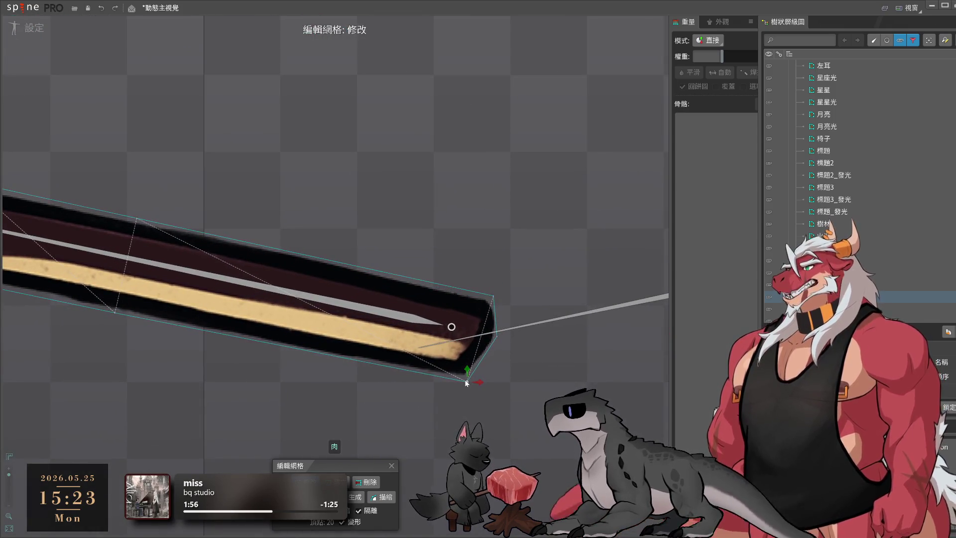
scroll(253, 326, down, 1)
drag(253, 326, 503, 380)
scroll(503, 381, down, 1)
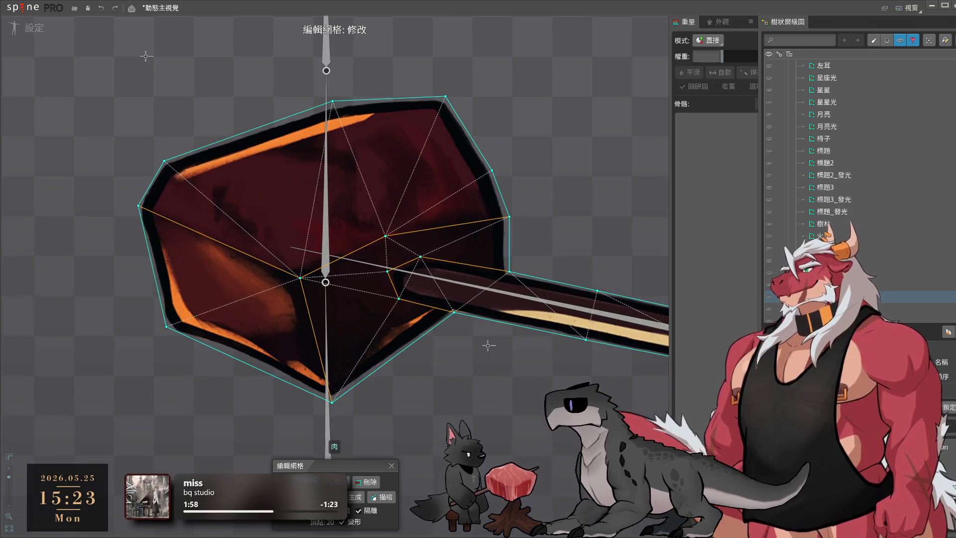
key(Escape)
scroll(335, 214, down, 2)
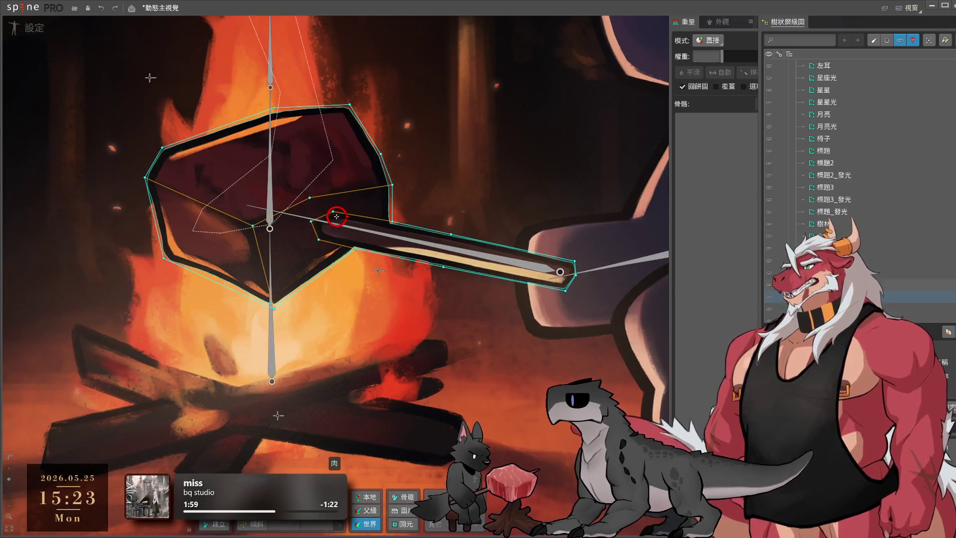
click(822, 236)
Open the sword's mesh and place hull vertices around its base and the crossguard's left side
scroll(589, 306, up, 2)
drag(589, 306, 513, 235)
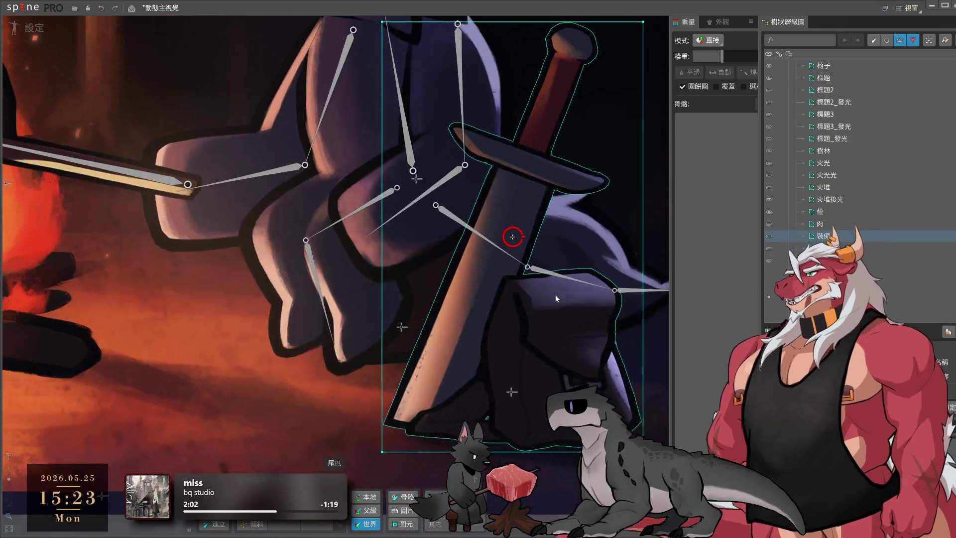
double_click(512, 235)
click(337, 483)
click(382, 413)
click(581, 444)
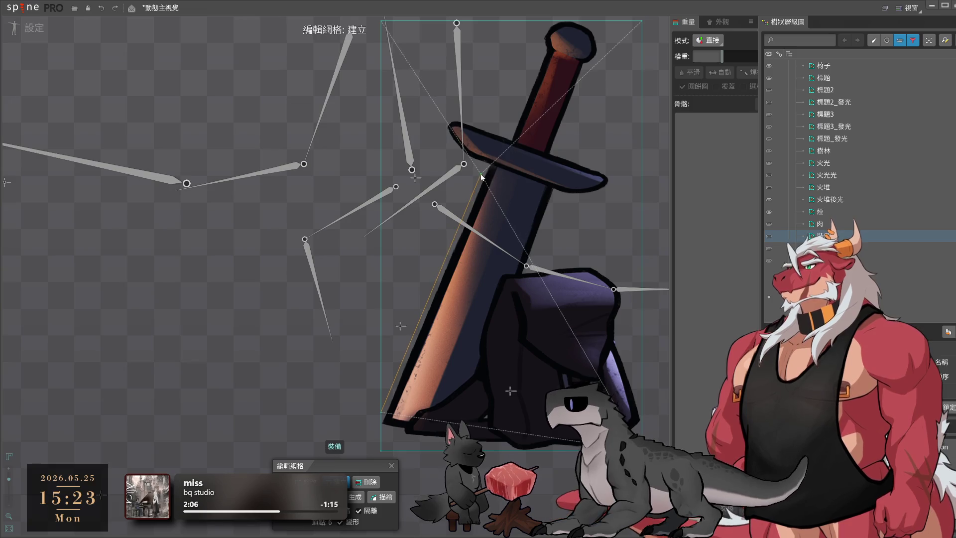
click(482, 172)
click(459, 160)
click(435, 112)
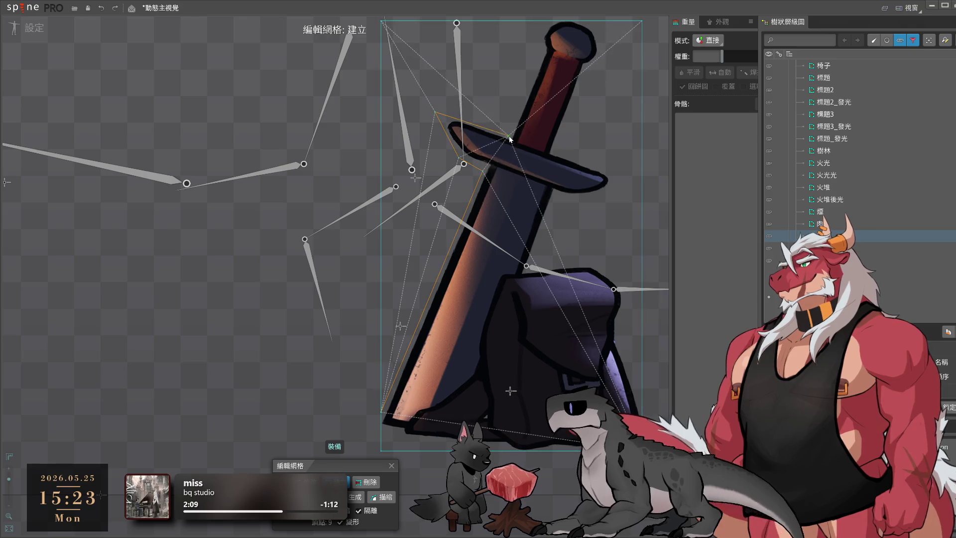
click(511, 138)
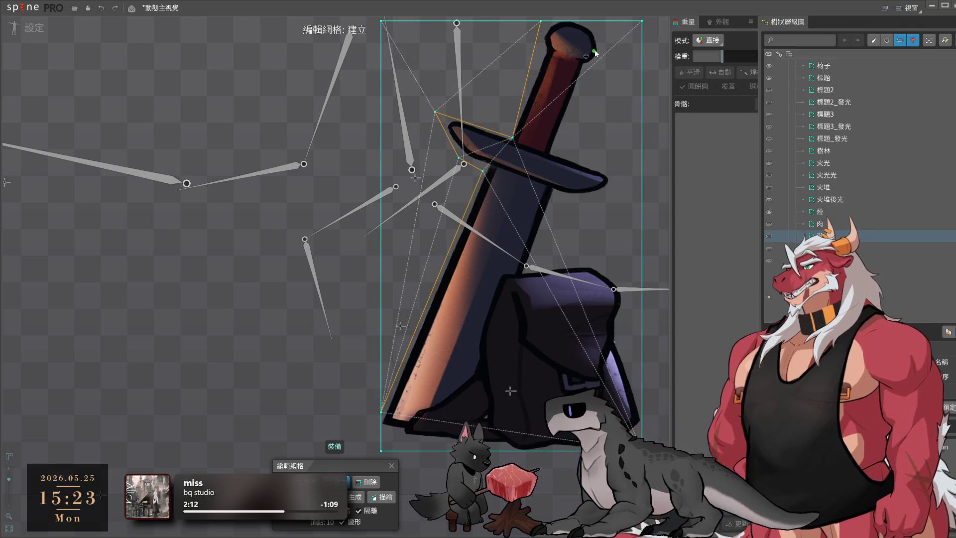
Extend the hull past the pommel, around the crossguard's right end, down the blade and base
click(616, 21)
click(558, 149)
click(599, 168)
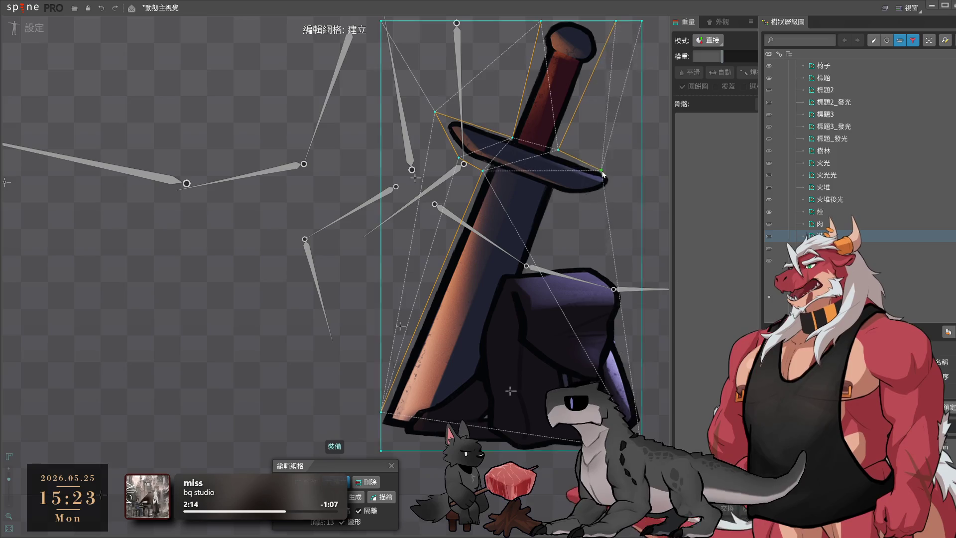
drag(600, 169, 622, 179)
click(596, 204)
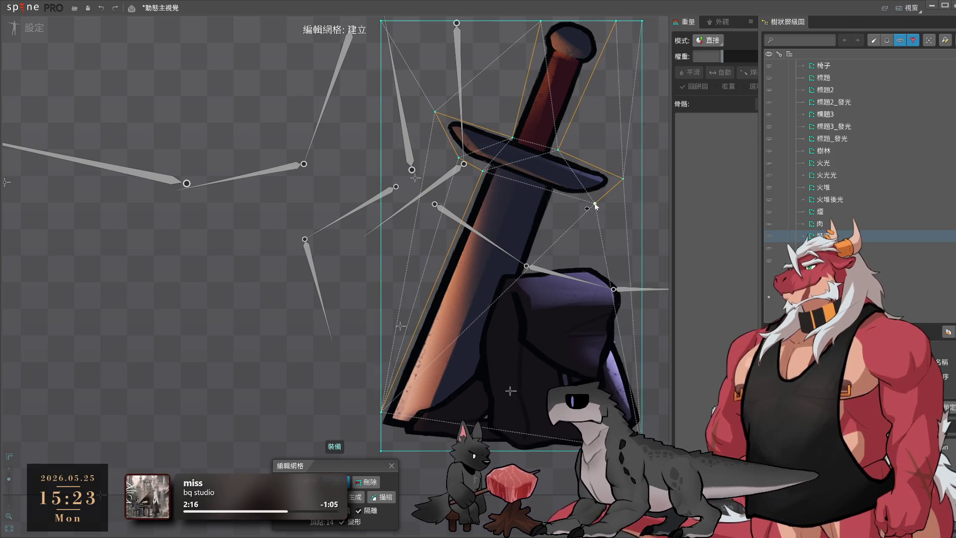
click(556, 191)
click(533, 270)
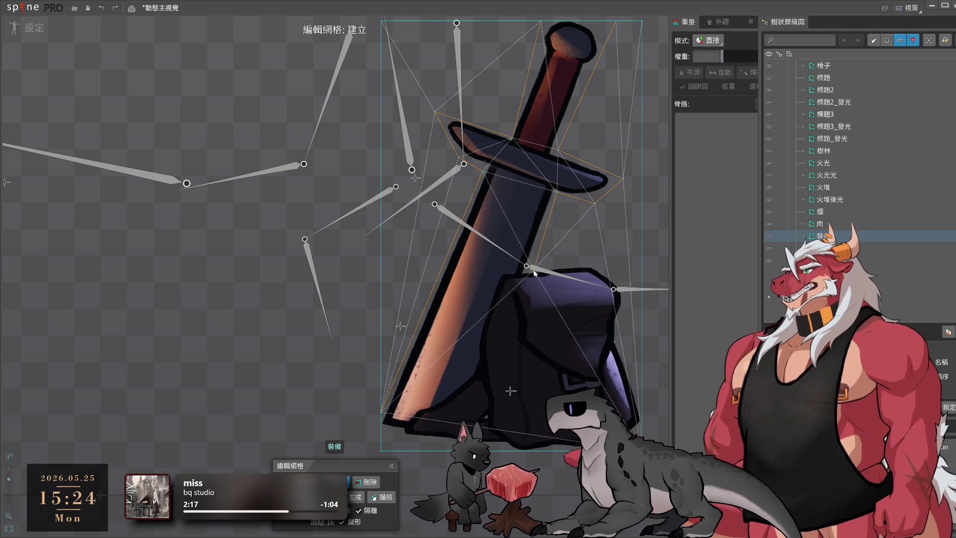
click(589, 263)
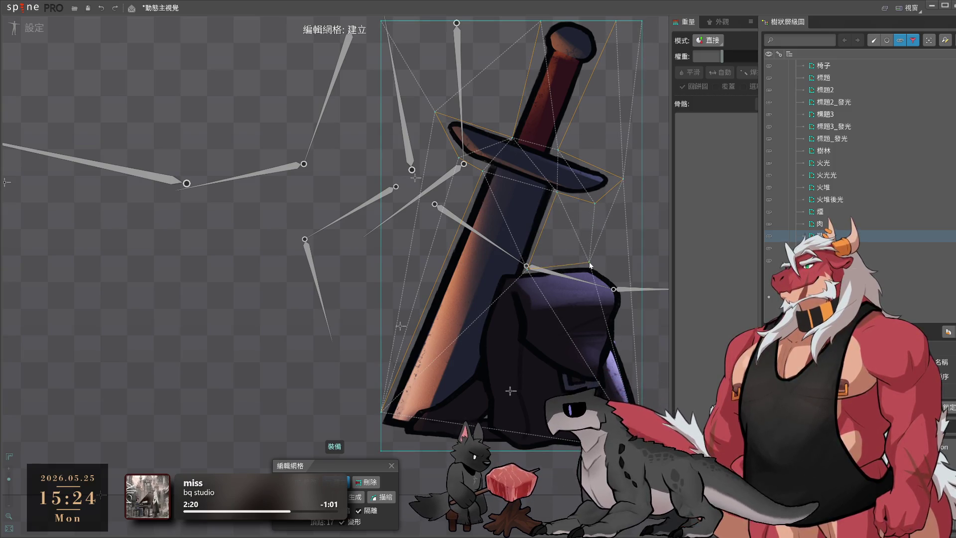
click(628, 289)
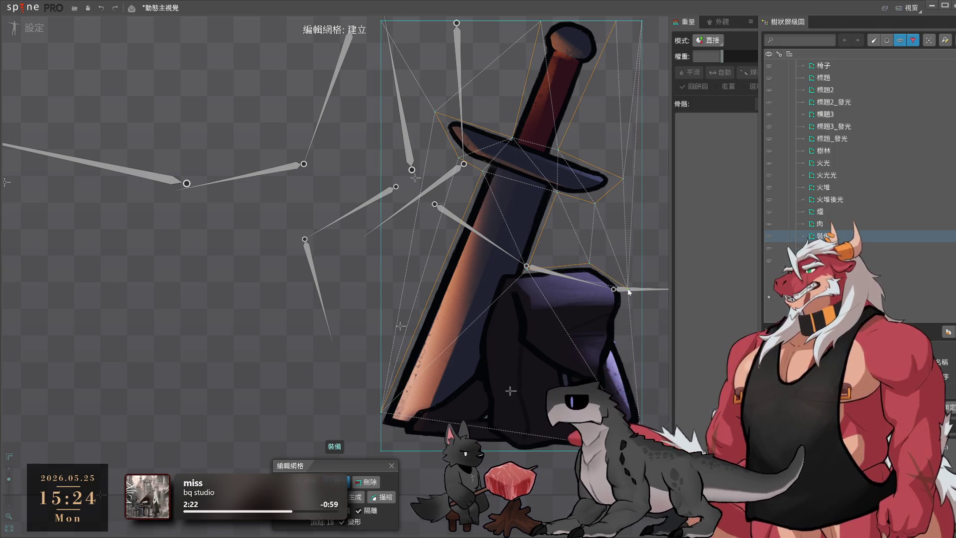
click(621, 342)
click(641, 417)
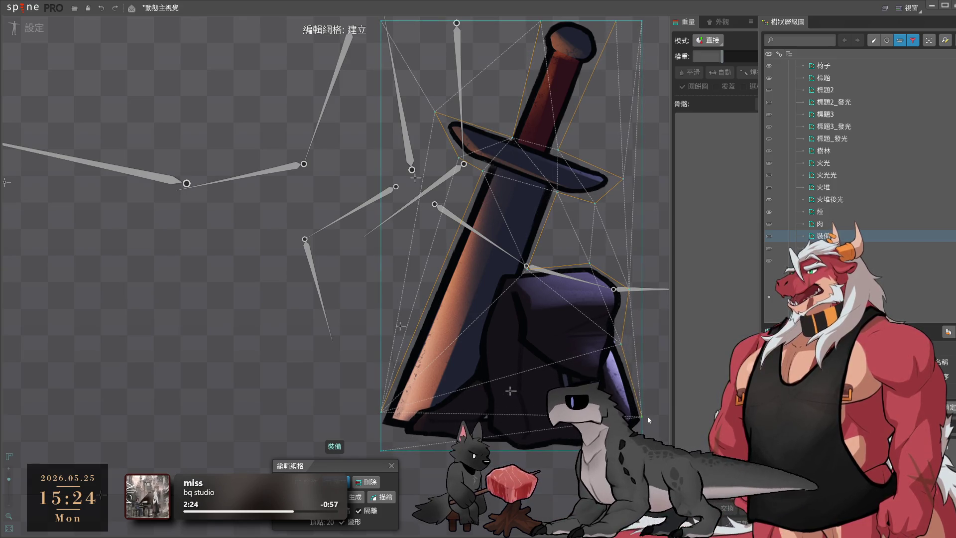
Delete the two leftover top box corner vertices and return to Modify mode
key(d)
click(642, 21)
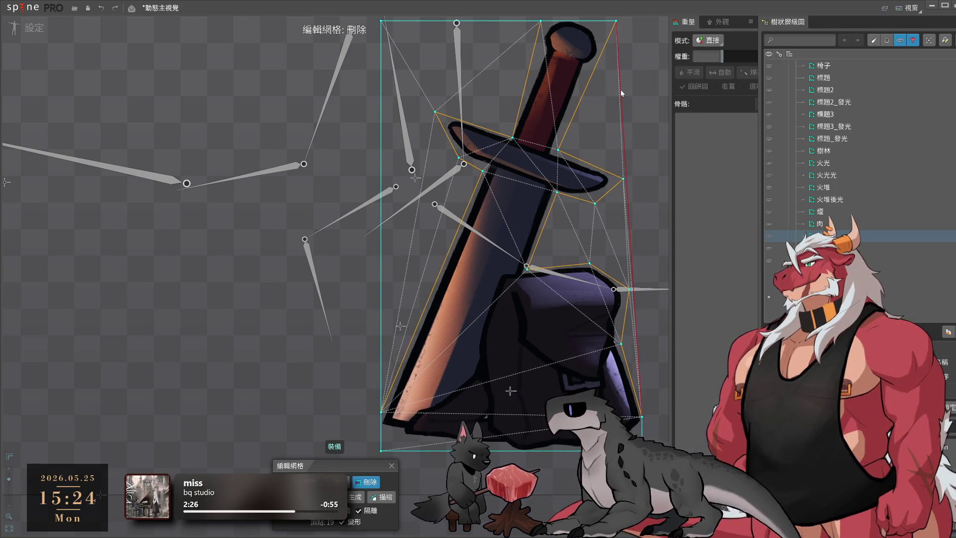
click(381, 21)
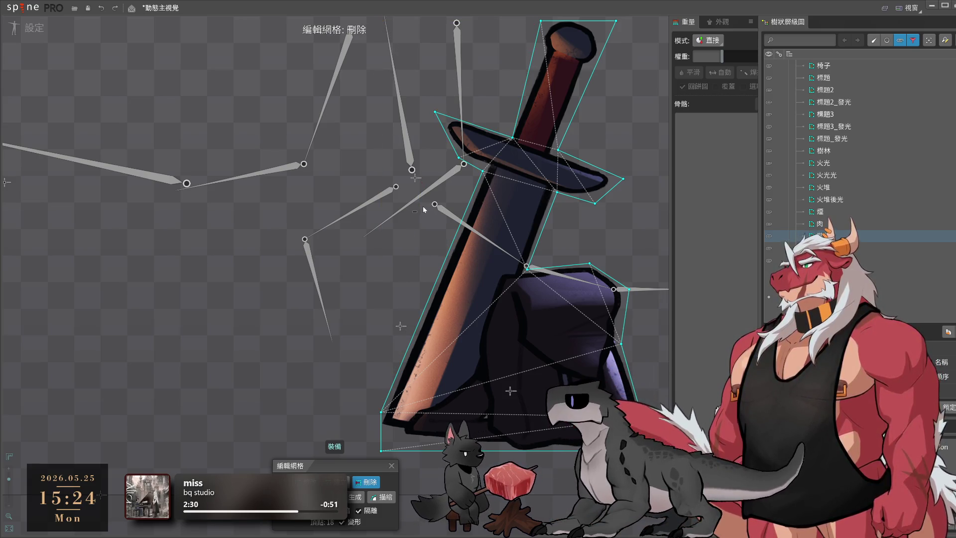
key(m)
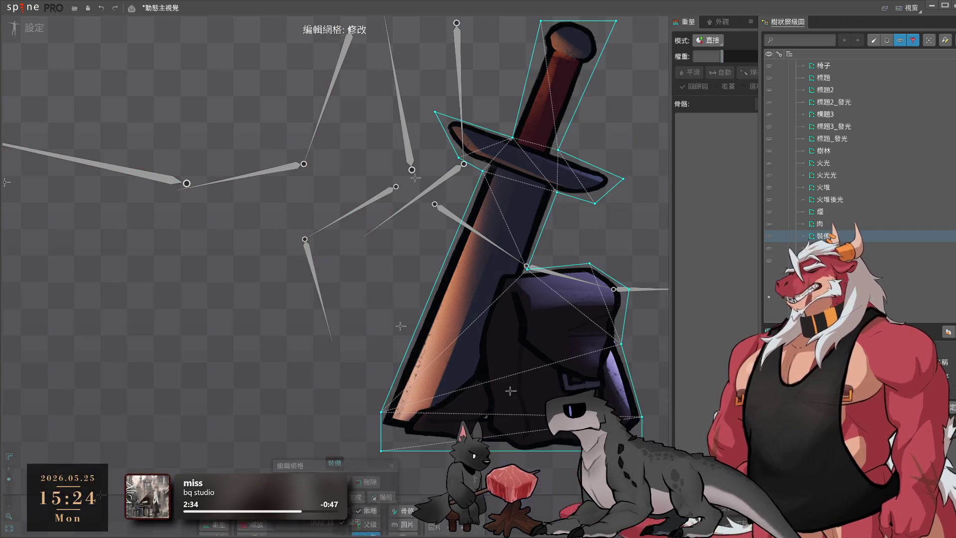
click(822, 248)
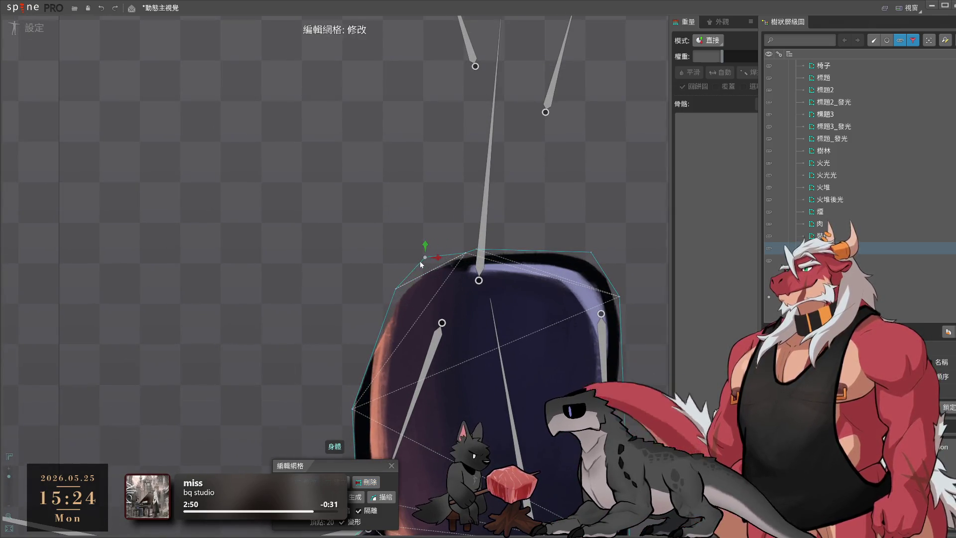
Drag the body's hull vertices onto its outline and delete a redundant top vertex
drag(410, 284, 412, 294)
drag(388, 372, 388, 367)
drag(464, 221, 448, 241)
click(410, 294)
click(501, 216)
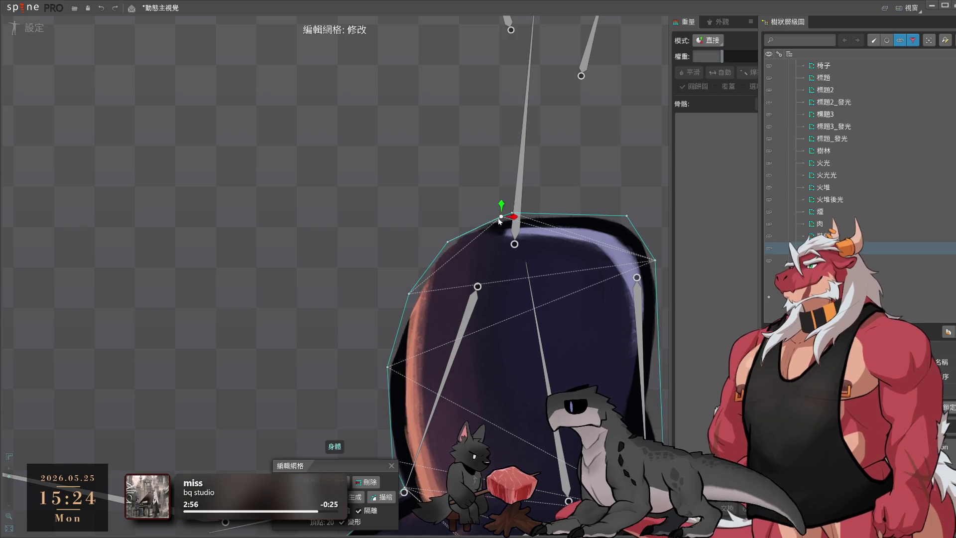
click(627, 216)
ctrl+click(512, 213)
click(501, 217)
key(Delete)
drag(510, 213, 551, 207)
Add new vertices along the body's right edge up to the shoulder and fit them to the outline
scroll(590, 147, up, 2)
drag(630, 200, 632, 174)
drag(622, 360, 611, 278)
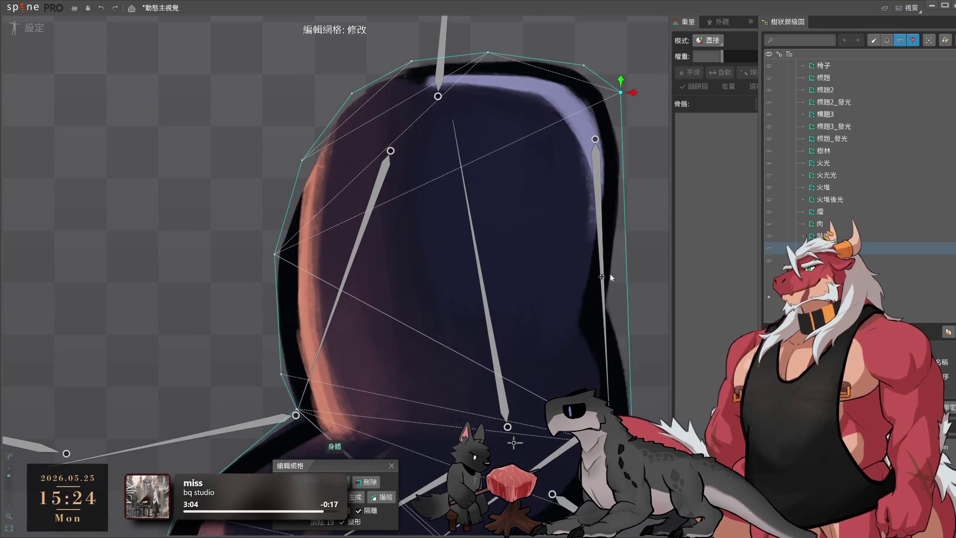
click(628, 296)
click(625, 213)
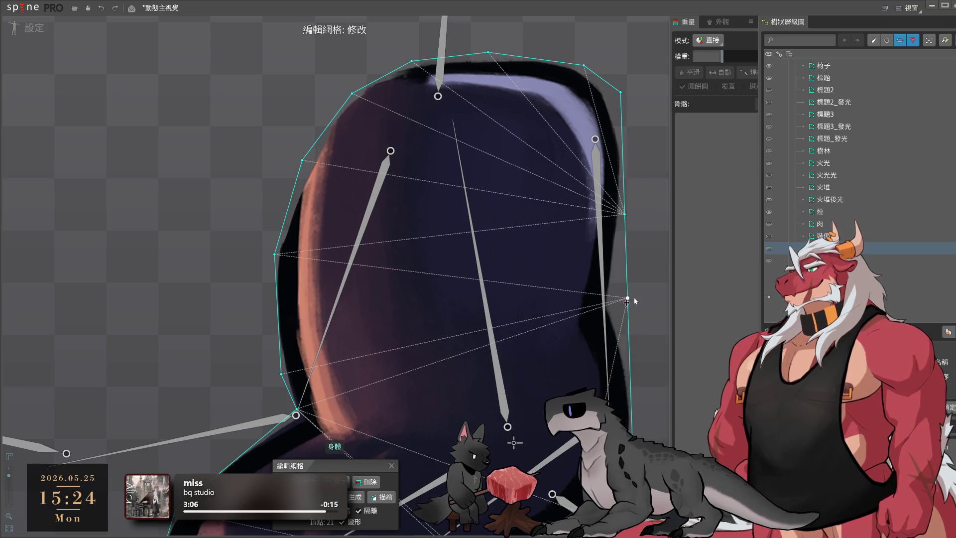
drag(628, 297, 612, 302)
click(623, 146)
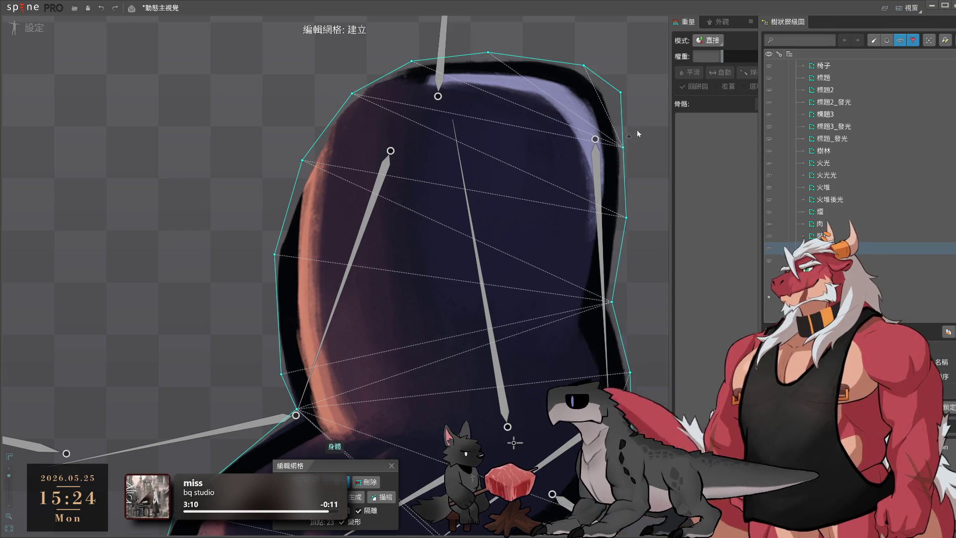
drag(626, 149, 629, 162)
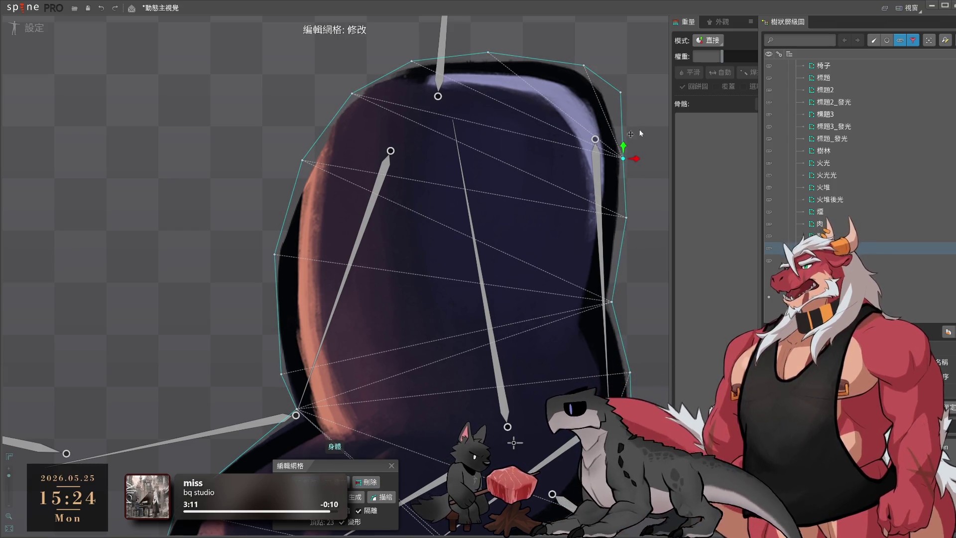
drag(619, 100, 616, 103)
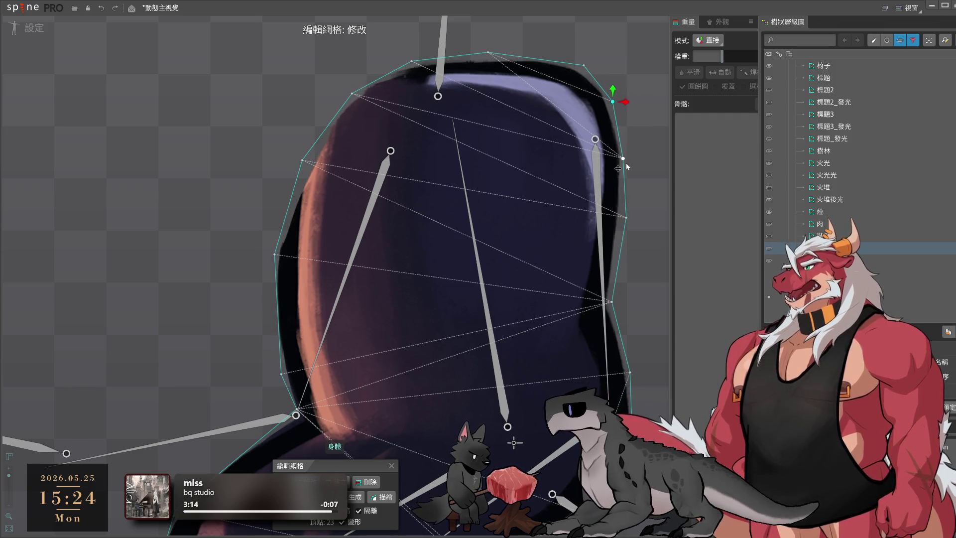
drag(628, 162, 631, 165)
click(626, 218)
Add a vertex on the body's left edge and nudge it onto the outline
scroll(656, 189, down, 6)
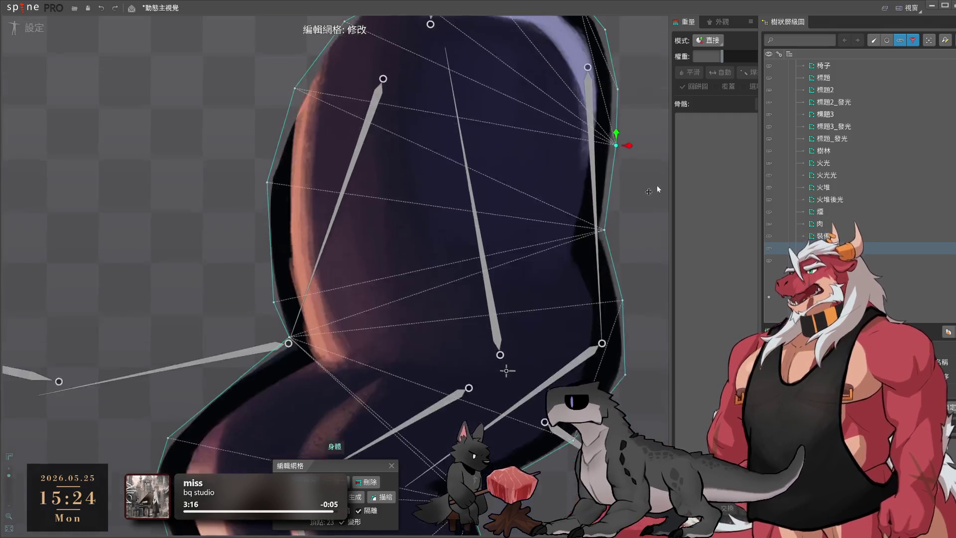
scroll(385, 278, up, 4)
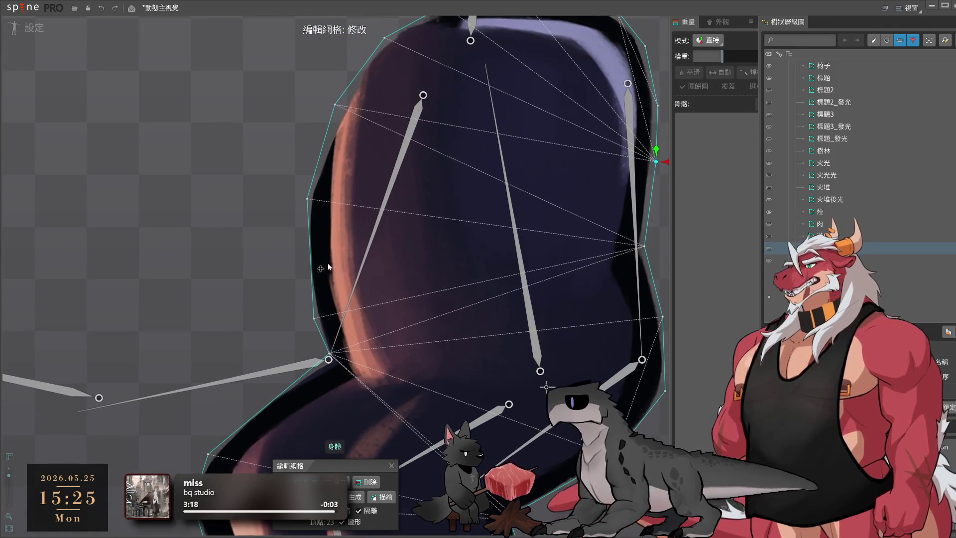
click(310, 259)
key(d)
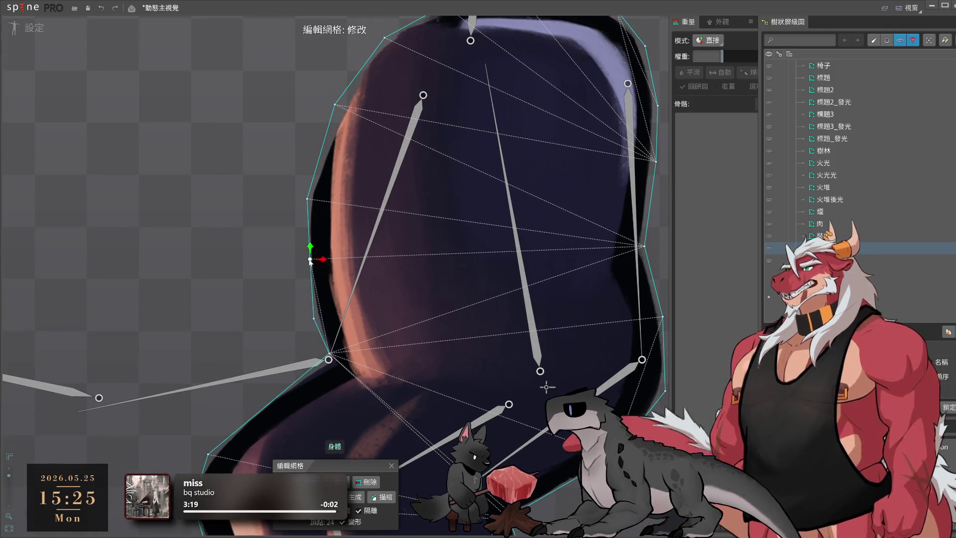
drag(310, 260, 307, 261)
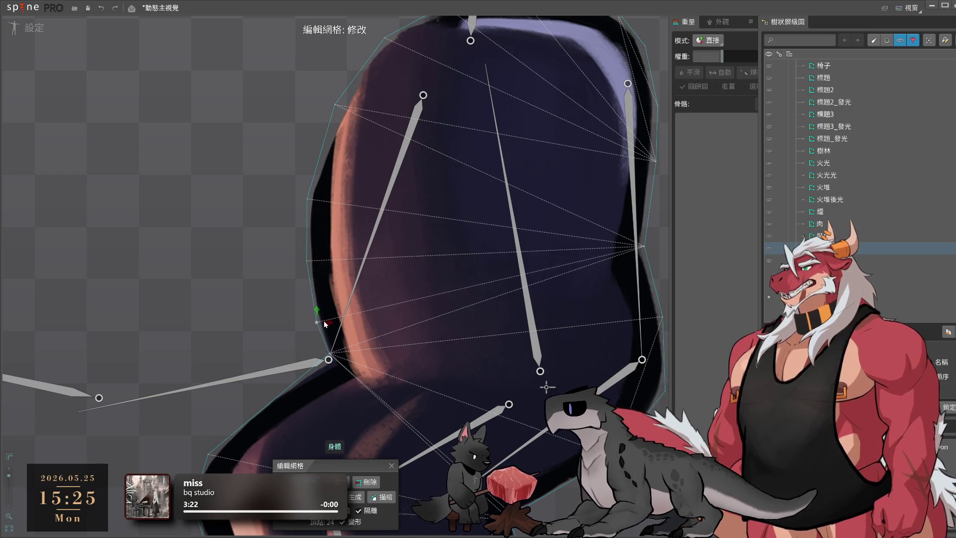
Add a vertex on the lower body outline and an interior edge across the hips
drag(384, 361, 379, 278)
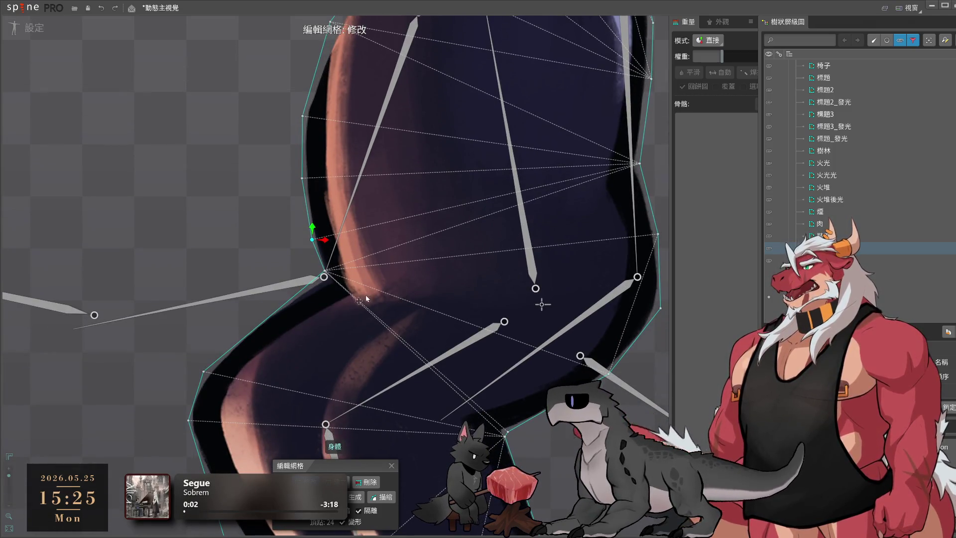
key(c)
click(266, 322)
drag(271, 329, 266, 318)
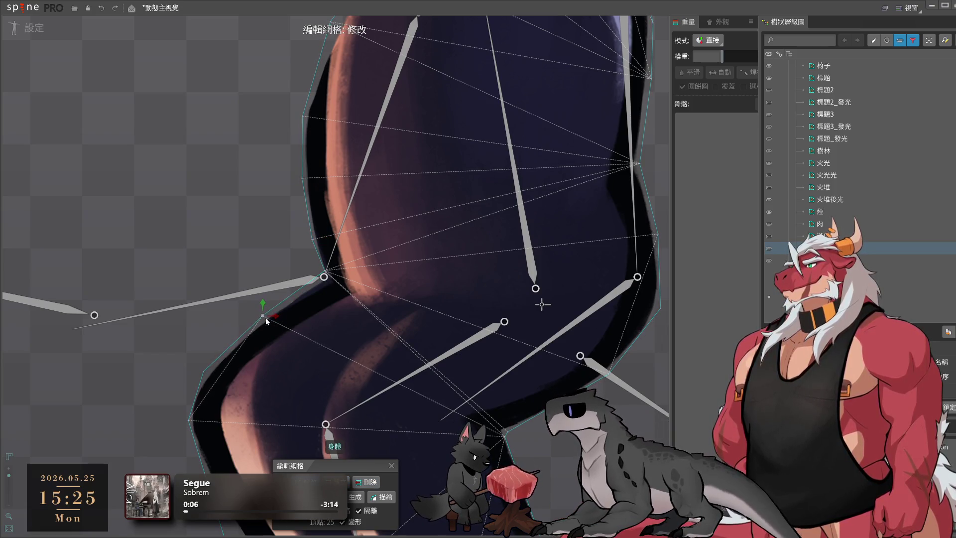
click(325, 279)
mouse_move(326, 281)
mouse_down()
mouse_move(301, 229)
mouse_move(518, 247)
mouse_move(510, 231)
mouse_up()
click(326, 245)
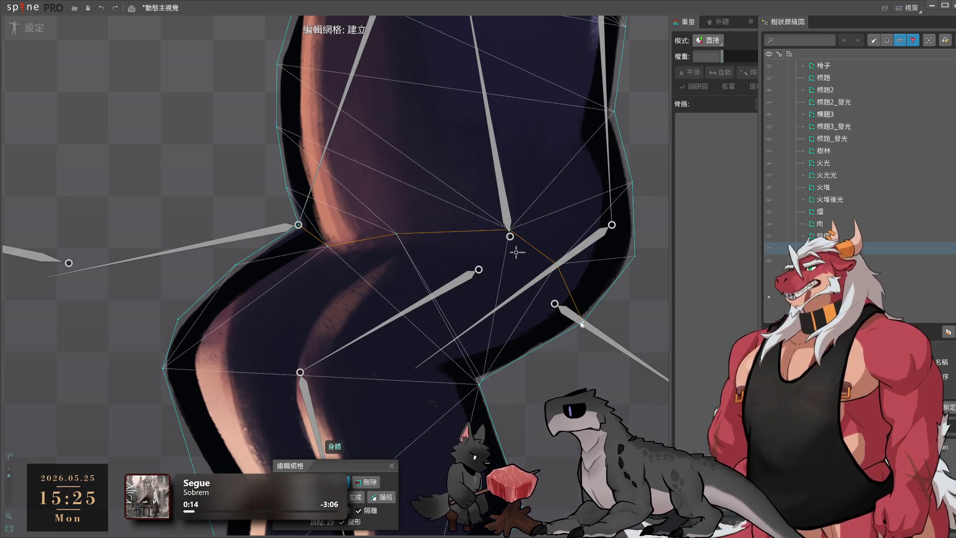
Add vertices along the left leg's outline and drag them onto its edge
drag(555, 376, 545, 293)
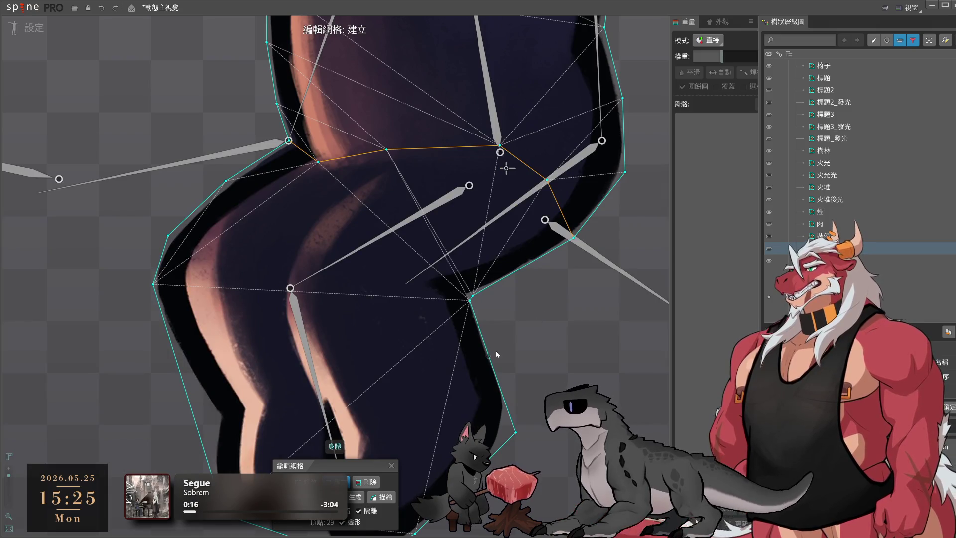
drag(492, 359, 587, 274)
click(289, 335)
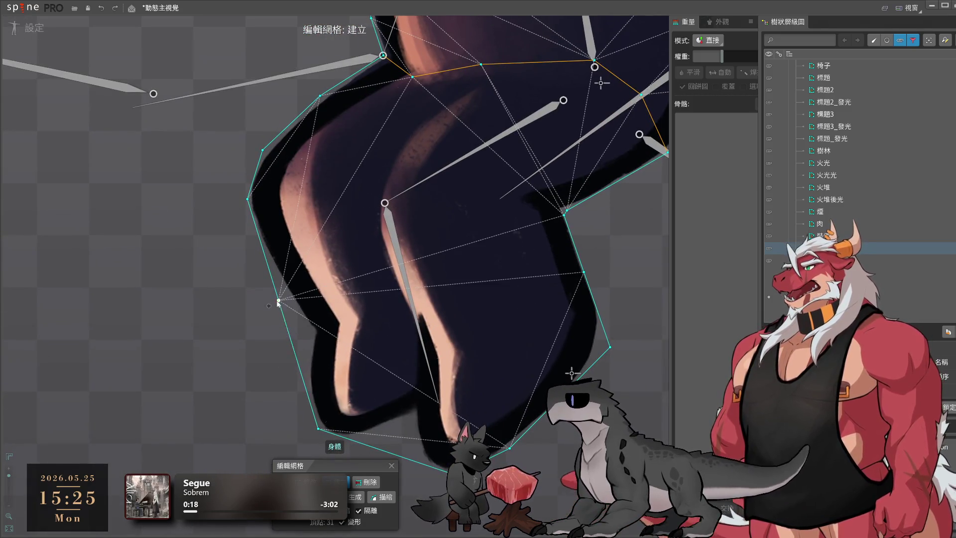
click(294, 349)
click(294, 347)
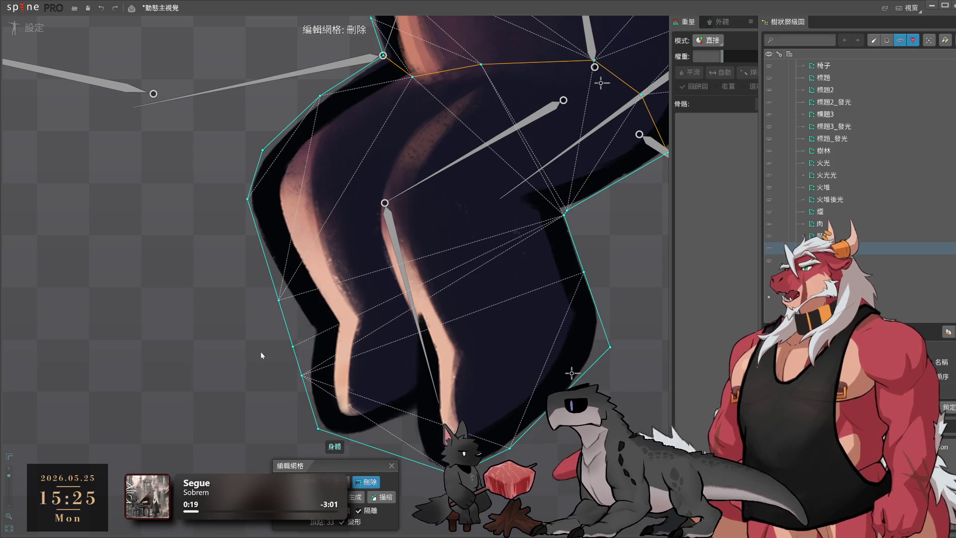
drag(293, 348, 315, 332)
drag(279, 301, 277, 278)
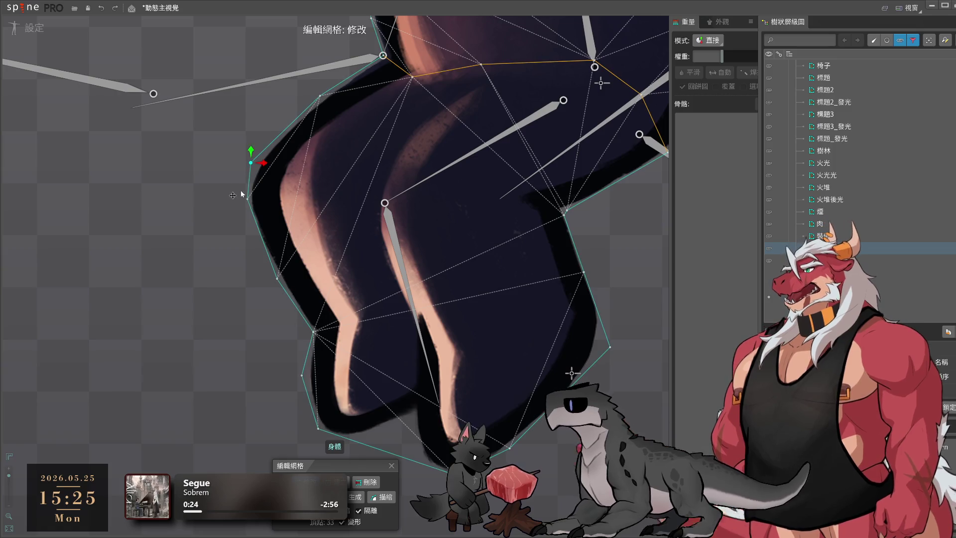
Draw an interior edge across the lower leg
drag(252, 211, 241, 192)
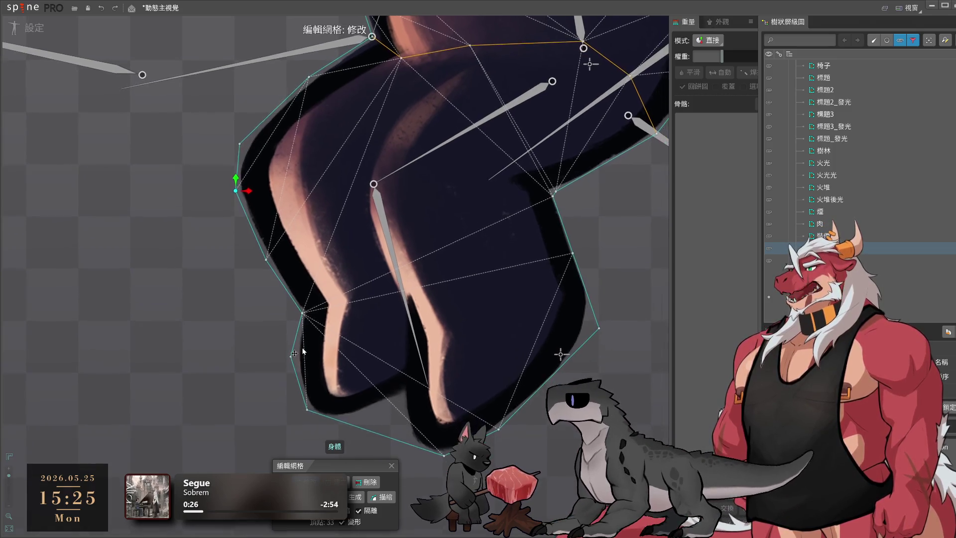
click(341, 420)
click(400, 395)
click(406, 442)
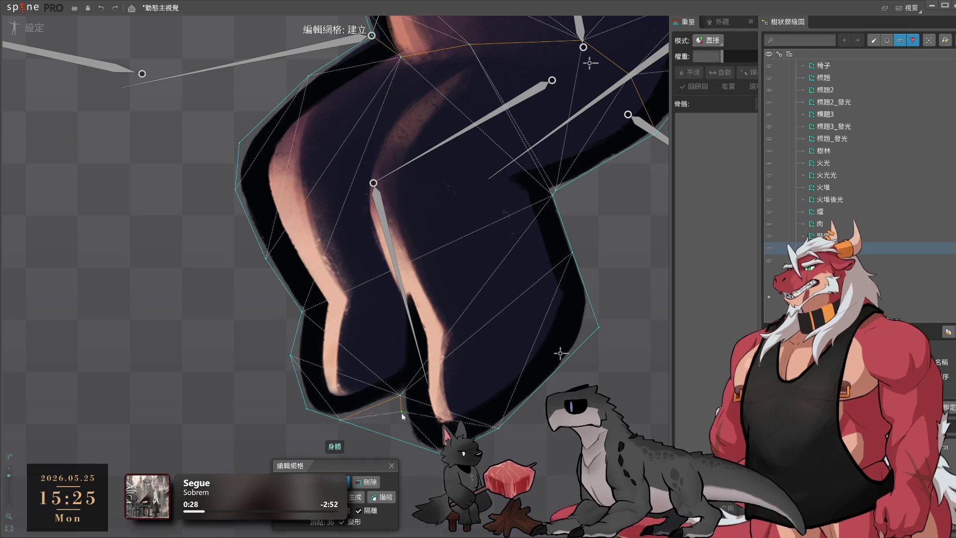
key(Escape)
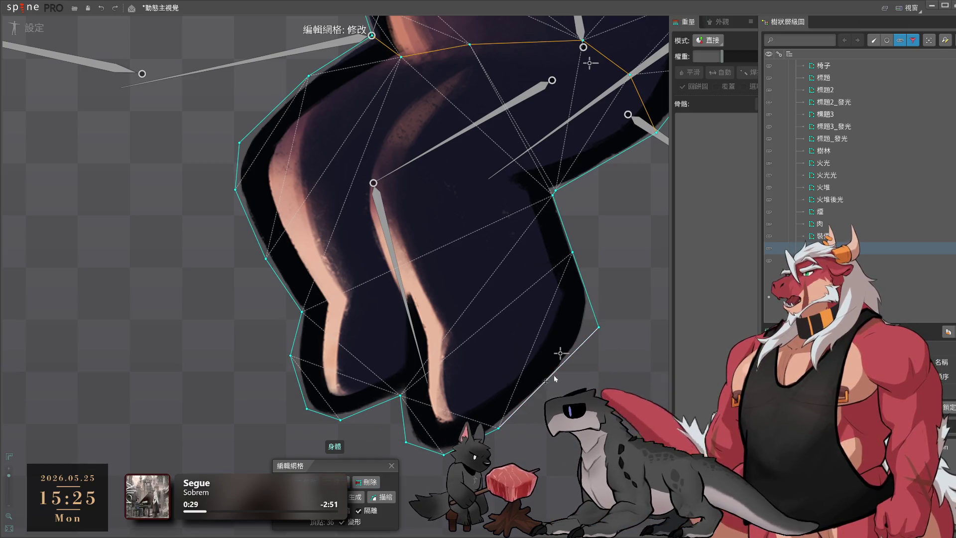
Add a vertex on the right lower leg's outline and fit it to the edge
click(566, 360)
drag(599, 322, 592, 312)
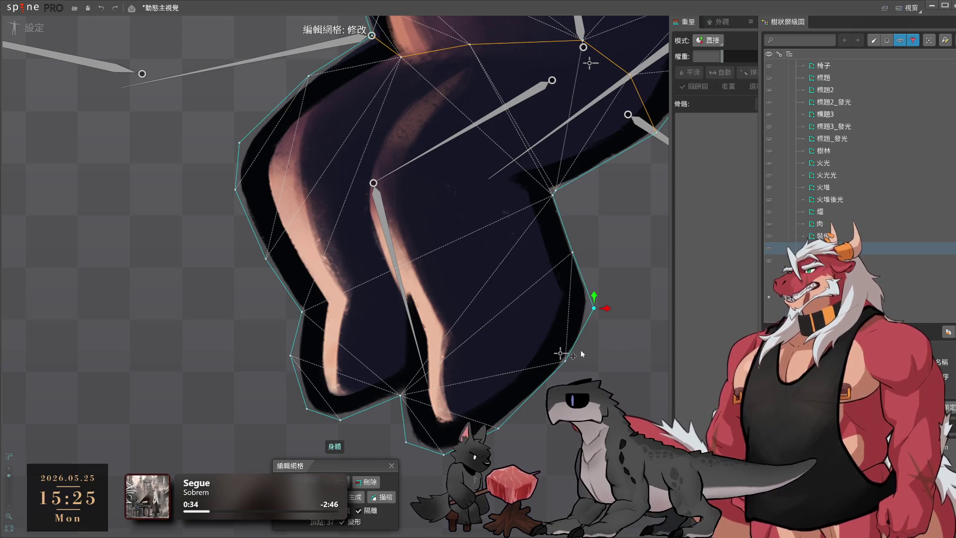
mouse_move(575, 251)
mouse_down()
mouse_move(589, 339)
mouse_move(574, 353)
mouse_up()
click(589, 338)
scroll(573, 353, down, 1)
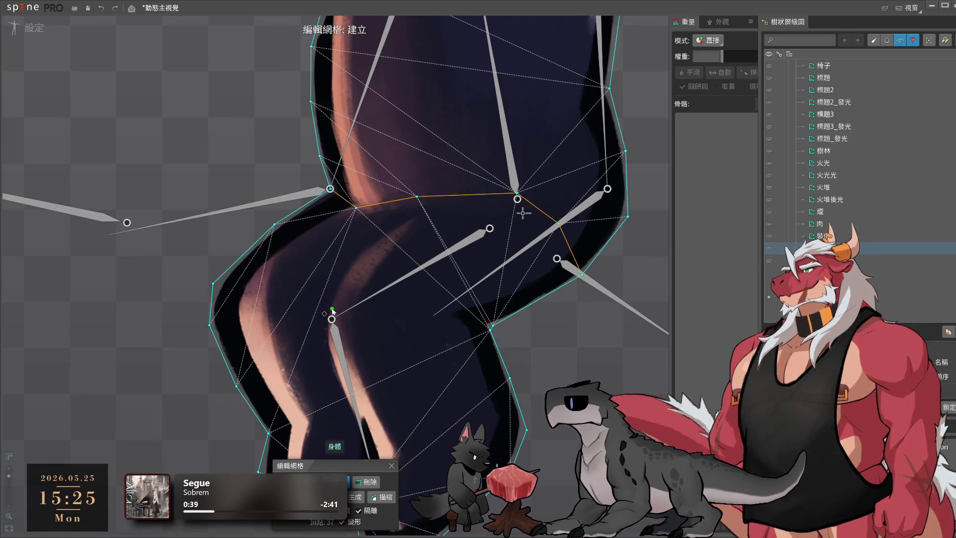
Add interior vertices across the thighs and hip, adjusting their positions
click(367, 313)
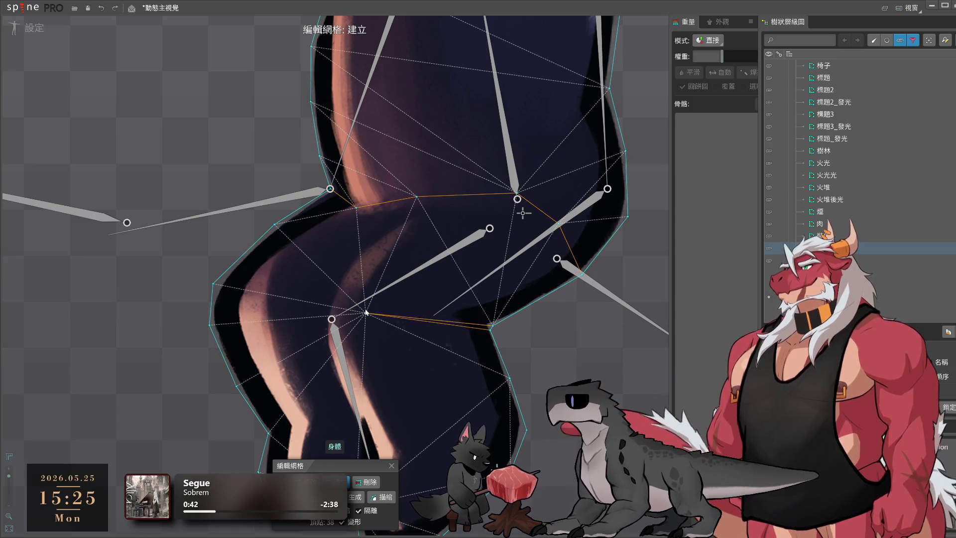
click(319, 311)
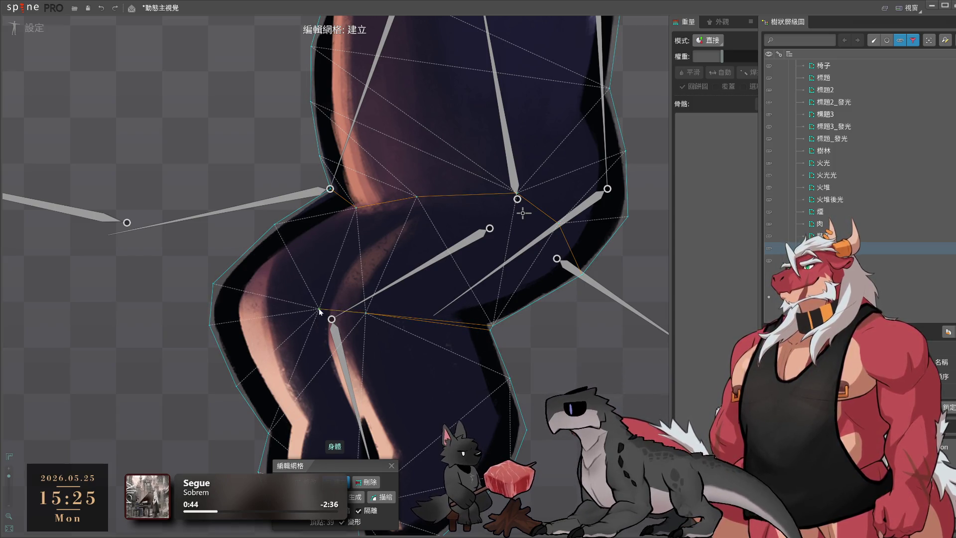
click(372, 293)
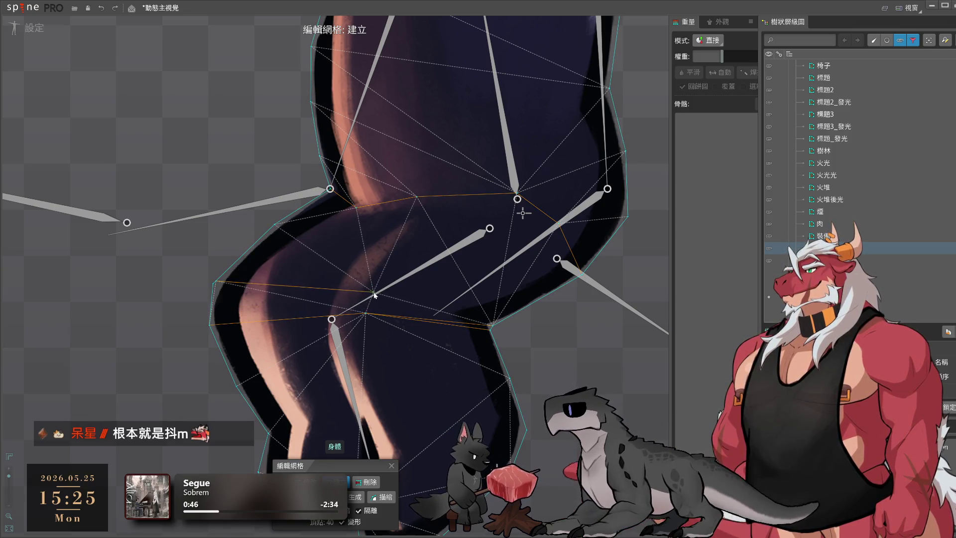
drag(378, 298, 386, 298)
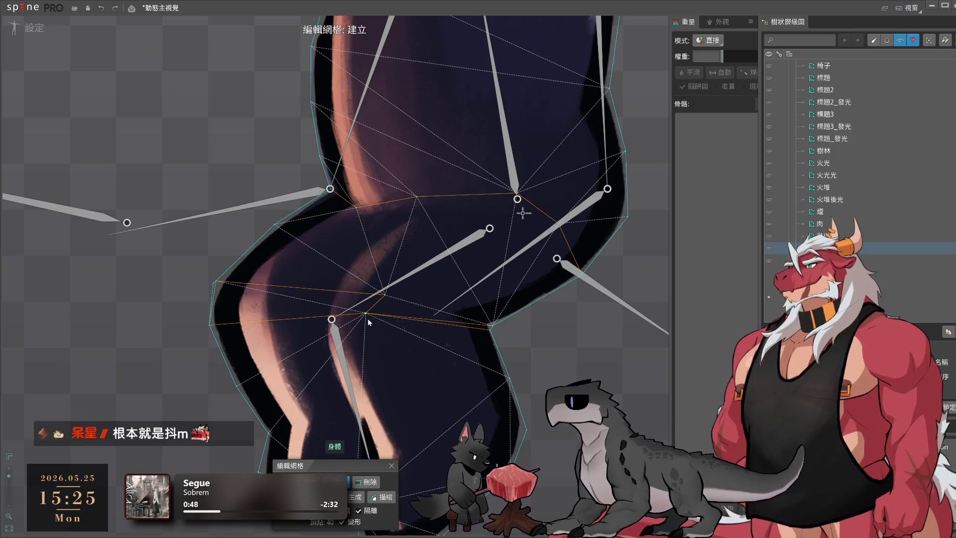
click(366, 314)
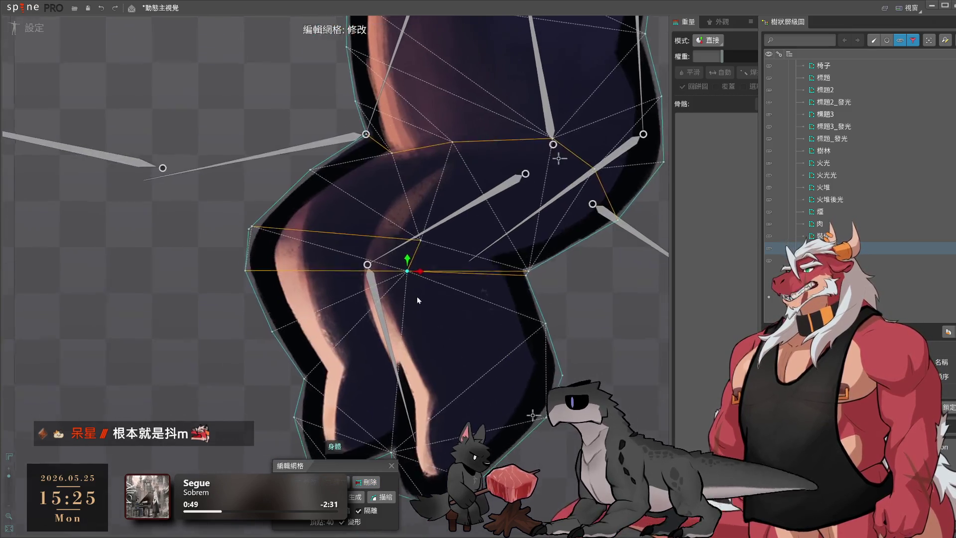
click(373, 231)
click(362, 266)
click(408, 380)
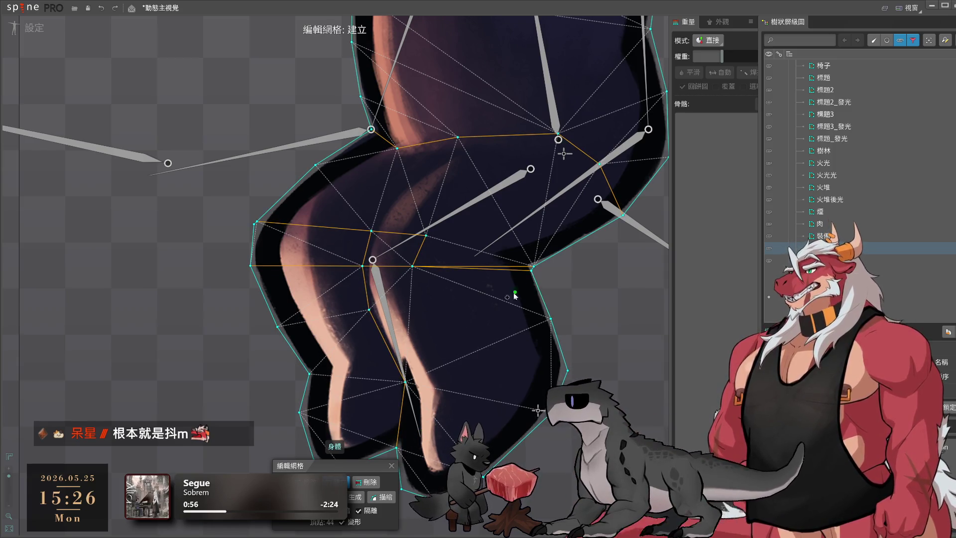
drag(459, 280, 429, 364)
click(366, 283)
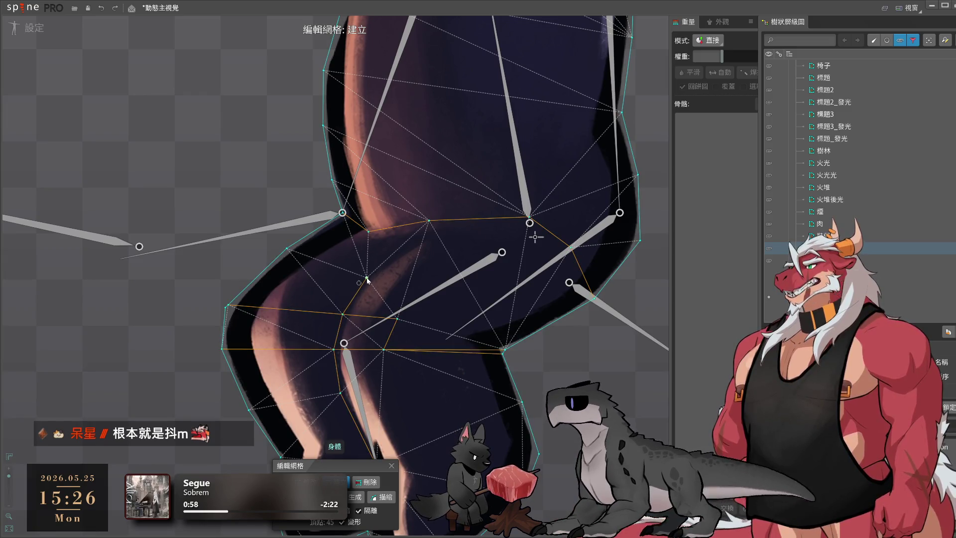
key(d)
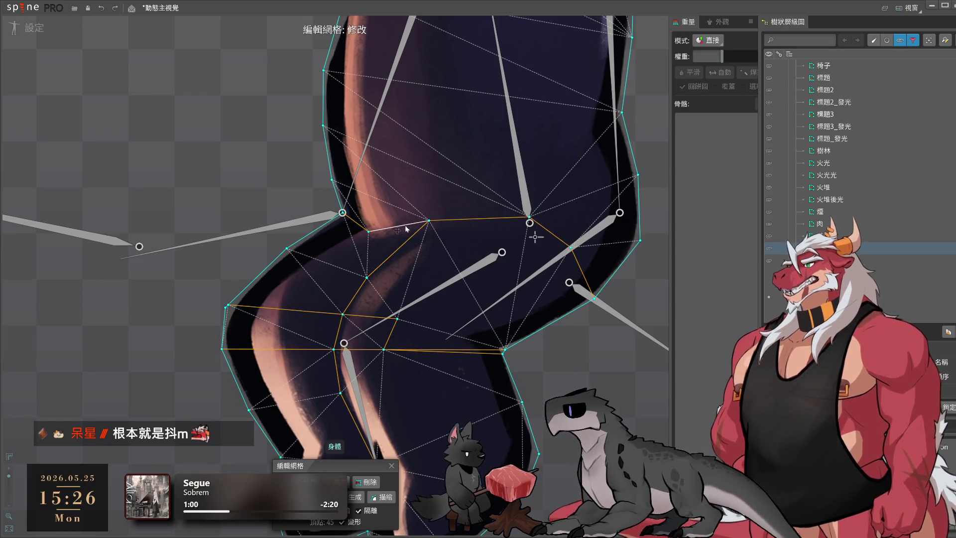
drag(407, 229, 415, 237)
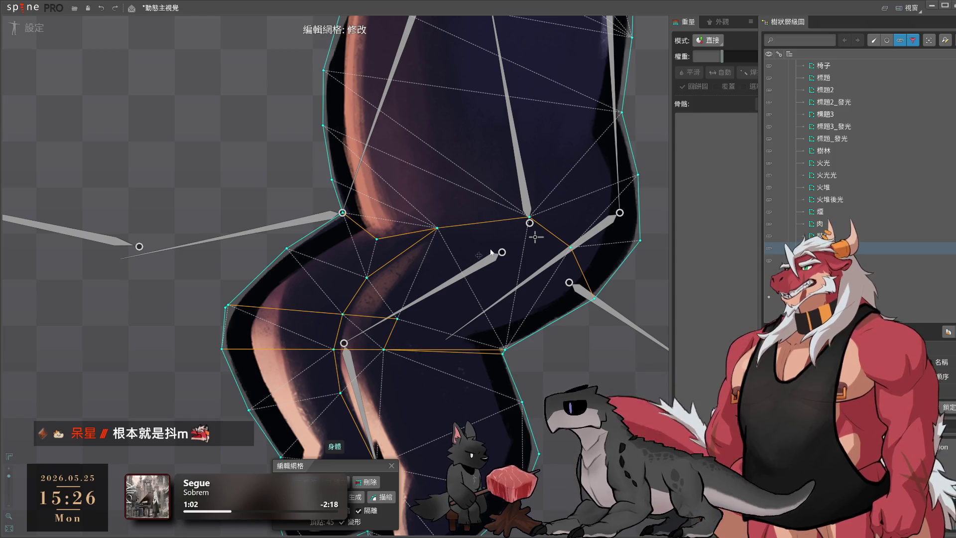
Draw an interior edge down the torso to the waist, then auto-trace the 頭 head image's outline
mouse_move(528, 220)
mouse_down()
mouse_move(518, 214)
mouse_move(503, 330)
mouse_move(491, 333)
mouse_up()
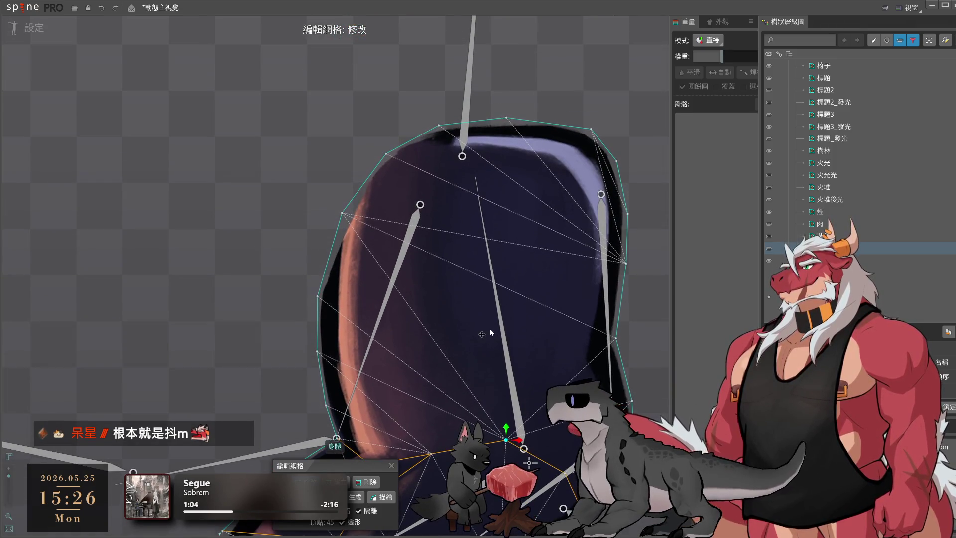
drag(472, 301, 495, 236)
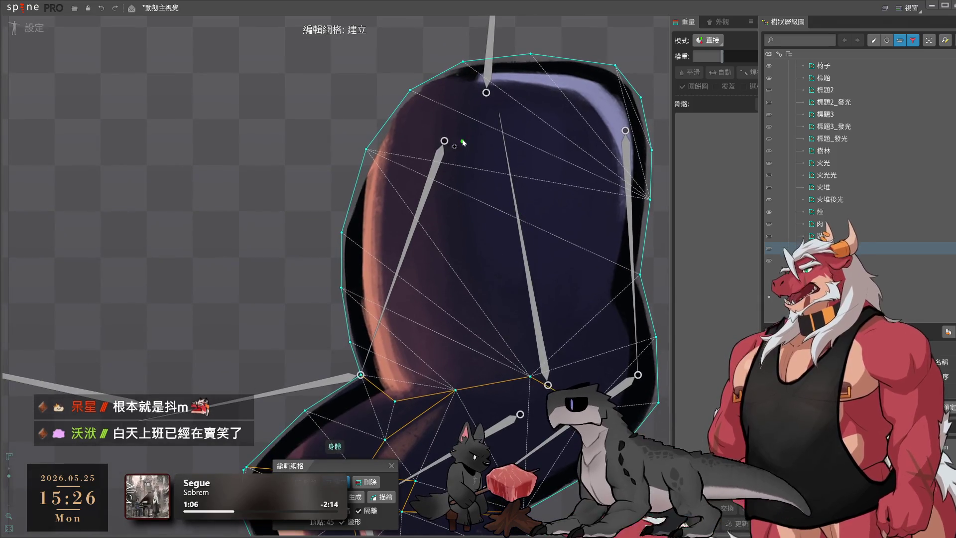
click(488, 121)
mouse_move(489, 121)
mouse_down()
mouse_move(431, 190)
mouse_move(412, 244)
mouse_up()
click(422, 289)
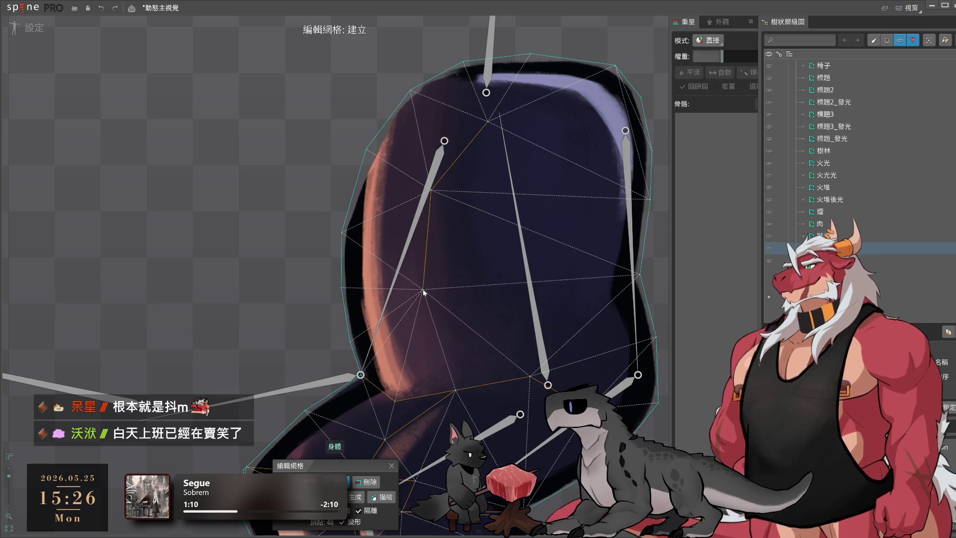
click(439, 358)
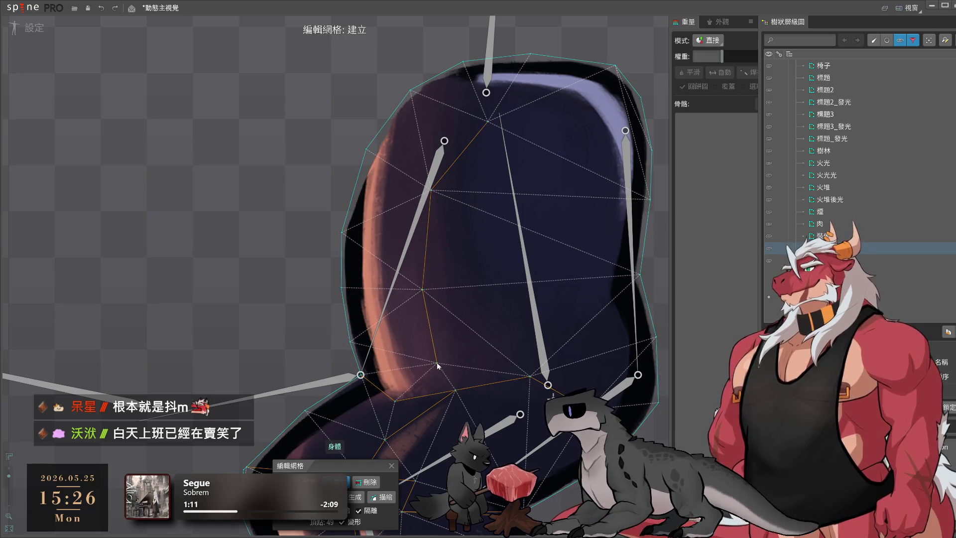
drag(438, 358, 437, 343)
mouse_move(422, 289)
mouse_down()
mouse_move(421, 258)
mouse_move(424, 277)
mouse_up()
click(460, 393)
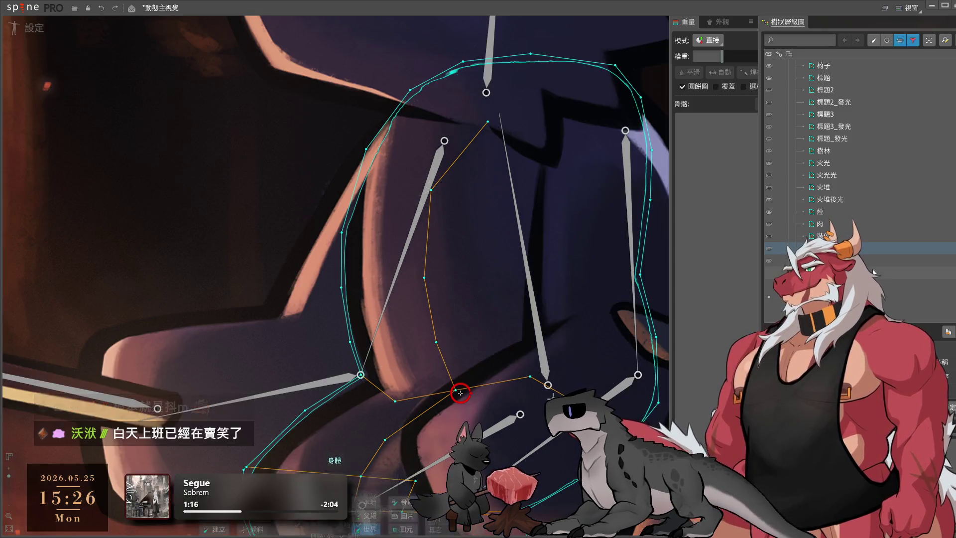
click(837, 260)
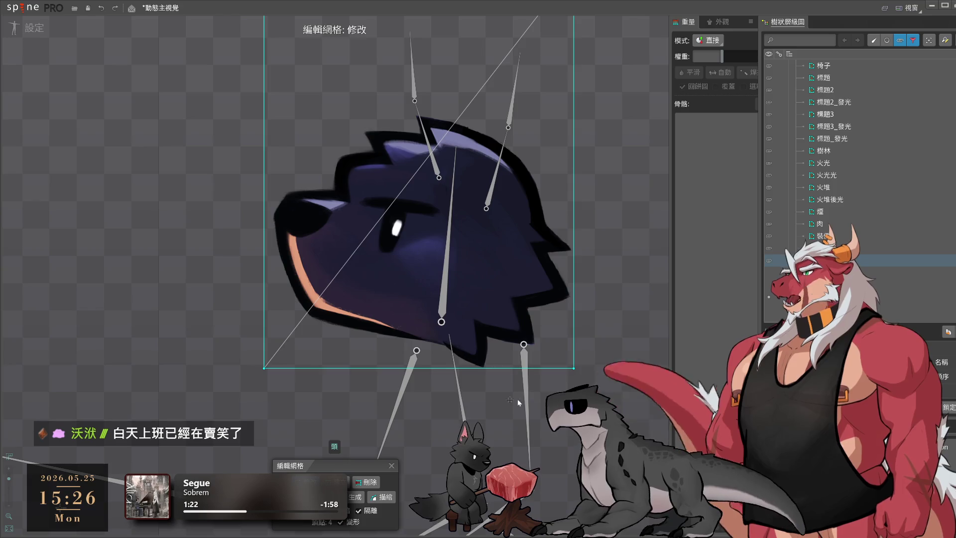
click(382, 497)
Apply the traced head outline and drag its vertices out to the nose, top edge and spikes
key(Return)
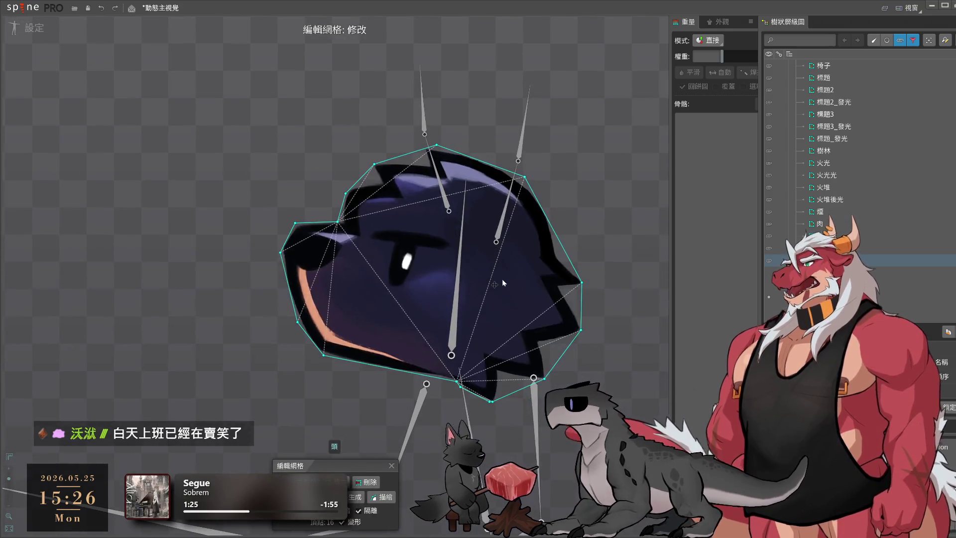
scroll(391, 259, up, 3)
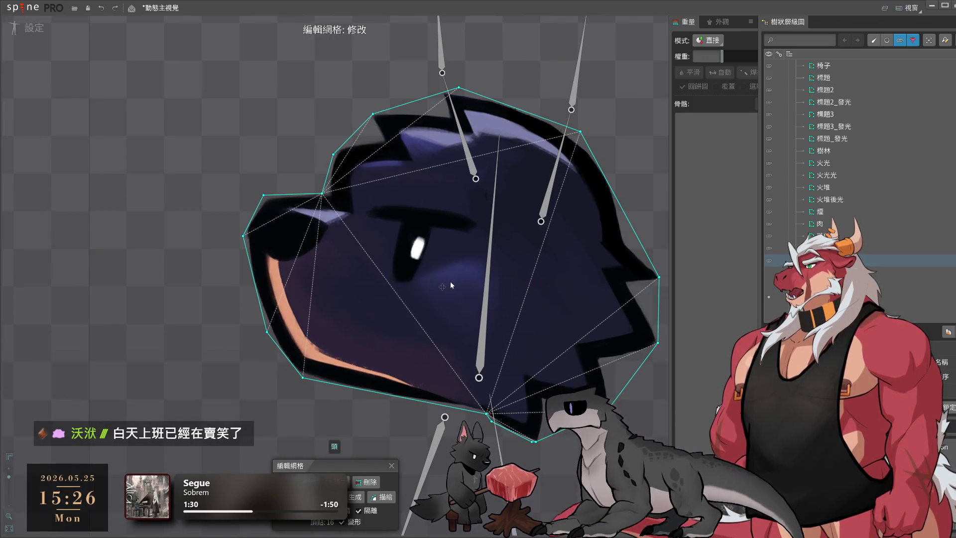
drag(438, 191, 404, 268)
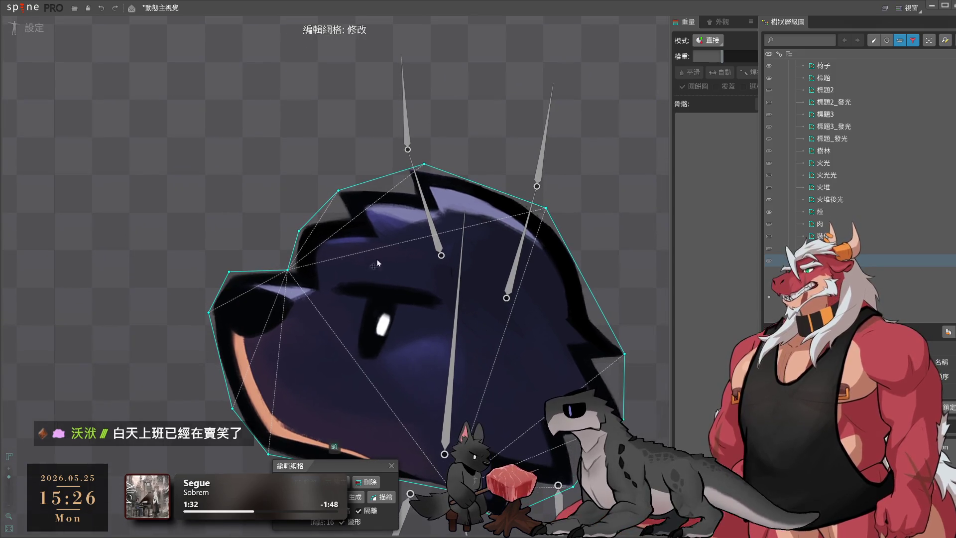
drag(299, 231, 294, 228)
drag(288, 270, 147, 261)
drag(392, 179, 398, 172)
drag(343, 156, 326, 157)
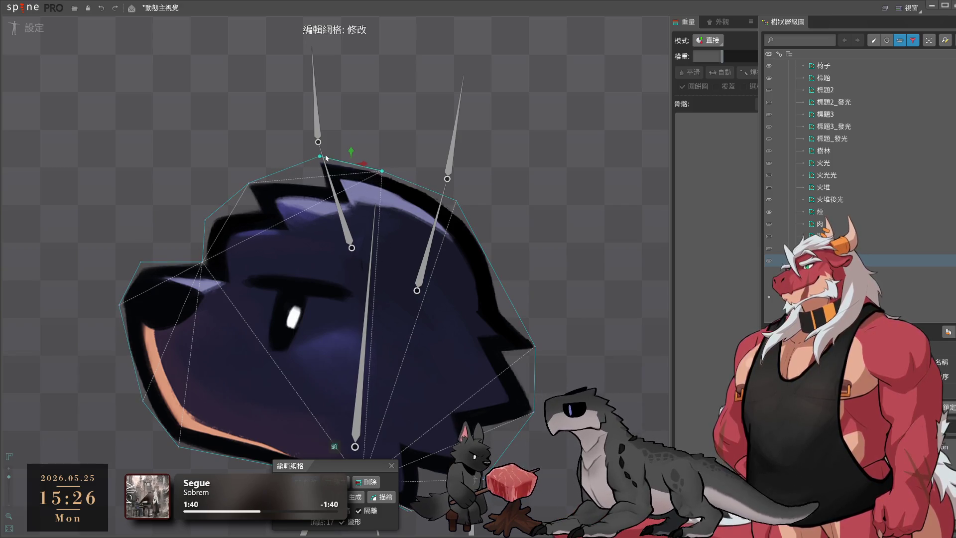
drag(382, 173, 403, 173)
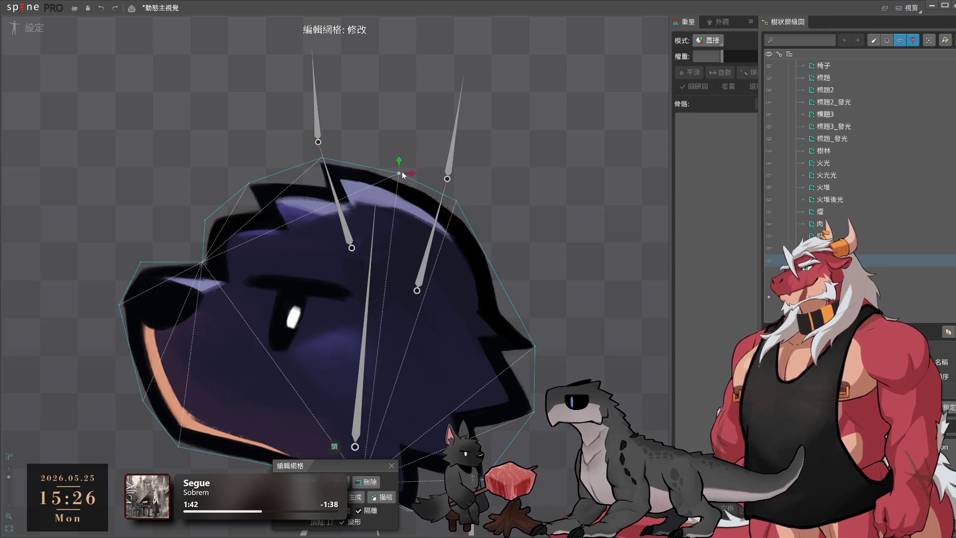
drag(462, 203, 478, 225)
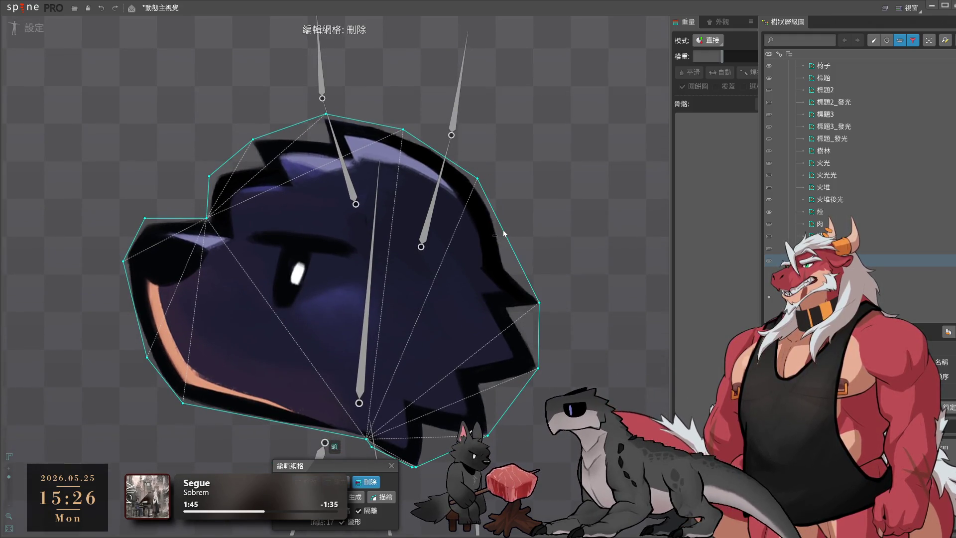
Add vertices on the head's right outline and pull one inward to follow the snout
click(504, 231)
click(528, 261)
drag(528, 261, 499, 272)
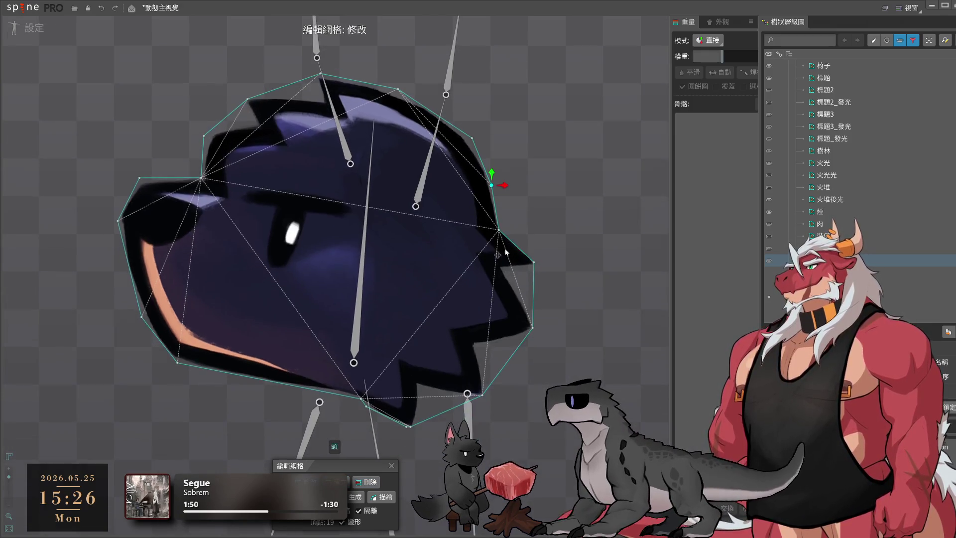
click(501, 228)
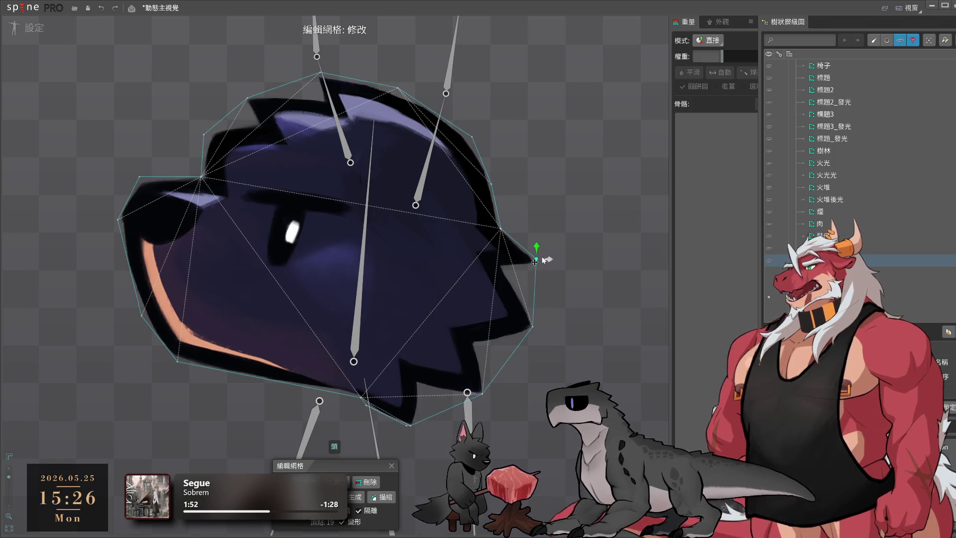
scroll(543, 256, up, 2)
click(535, 257)
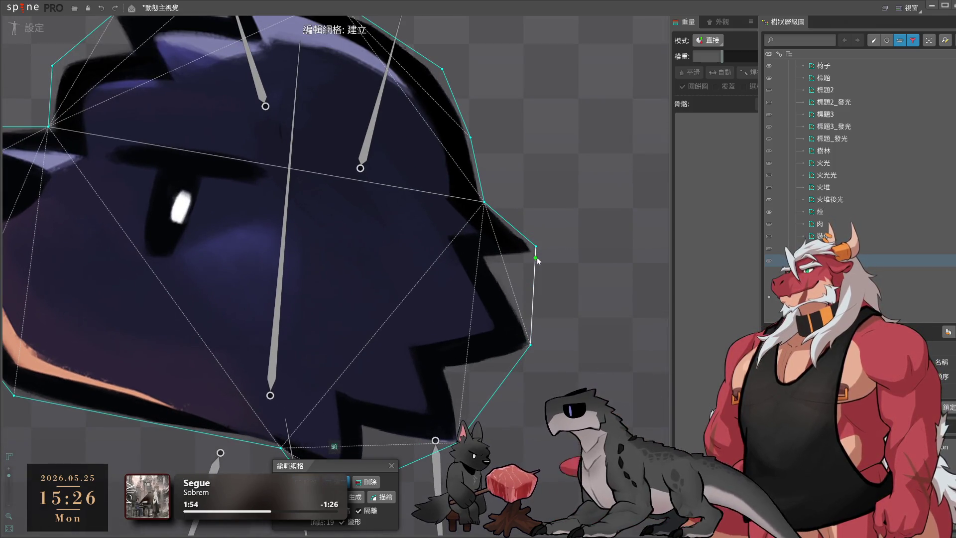
Finish the vertex chain down the snout and add vertices on the head's lower outline
click(492, 260)
click(518, 308)
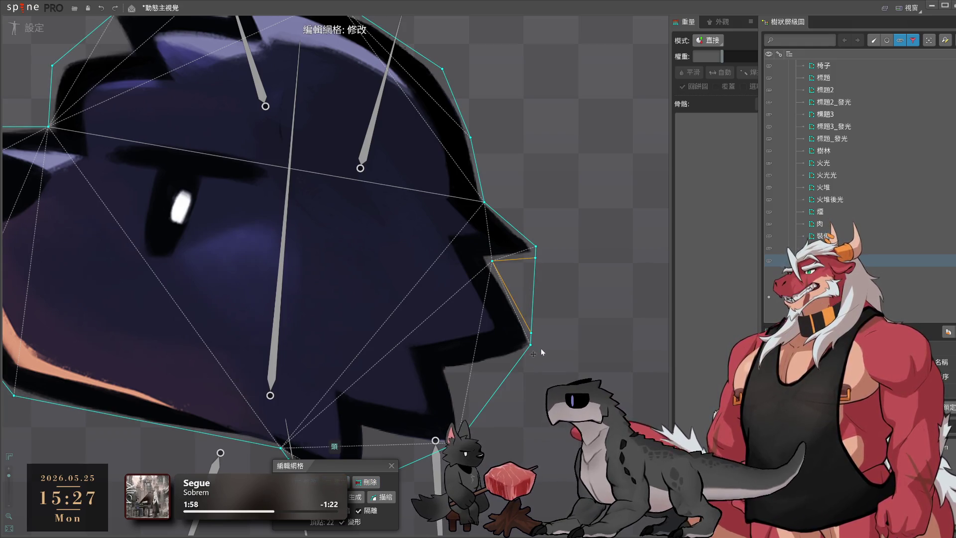
click(455, 370)
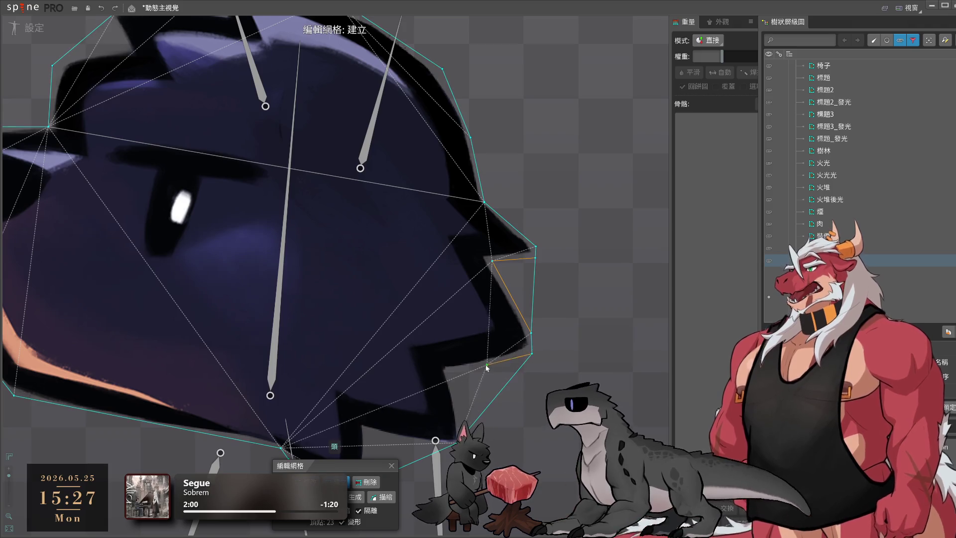
click(458, 438)
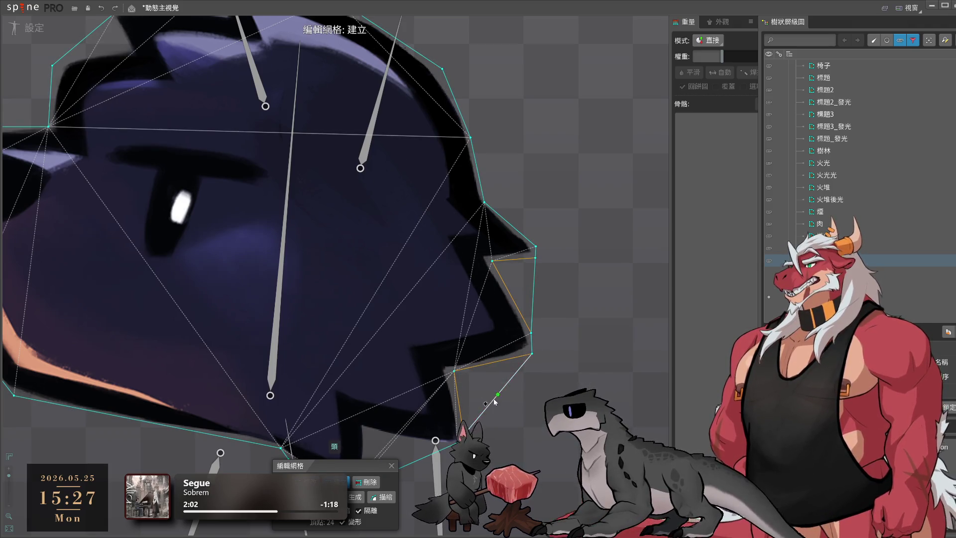
Add vertices along the jagged jaw edge, undoing an extra one and nudging the corner vertex
drag(531, 296, 586, 148)
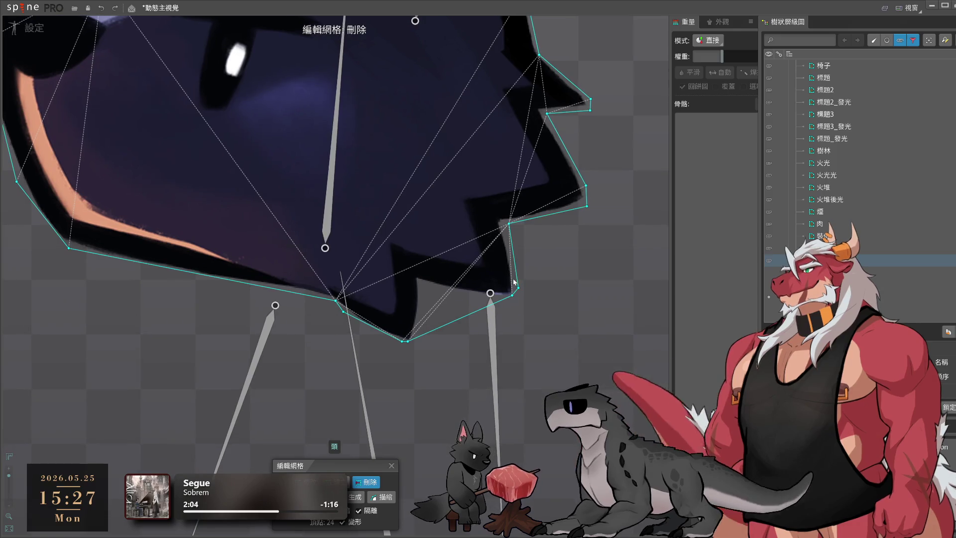
click(422, 335)
click(423, 288)
click(469, 304)
key(ctrl+z)
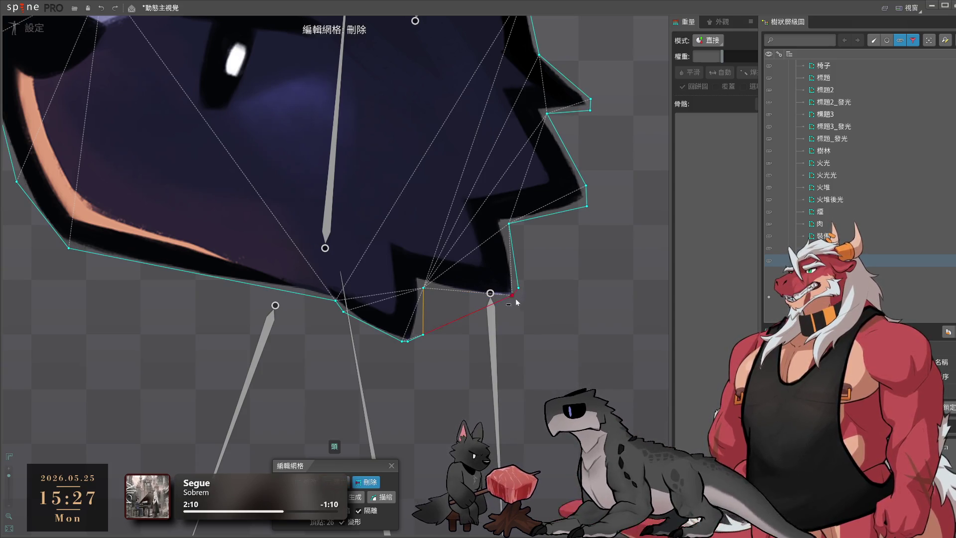
click(513, 301)
drag(513, 303, 509, 304)
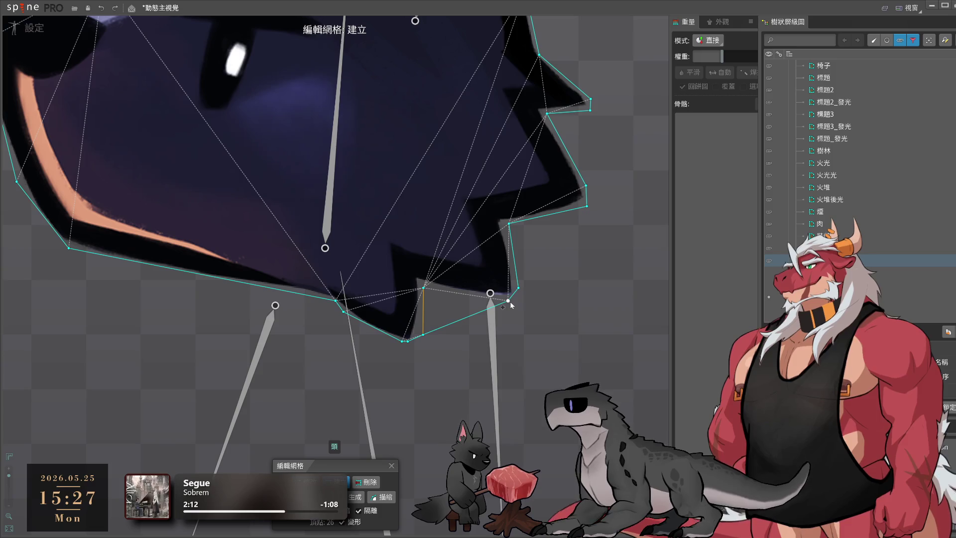
Remove a misplaced lower vertex and drag the hull vertices along the jaw's bottom curve
key(d)
drag(575, 258, 555, 315)
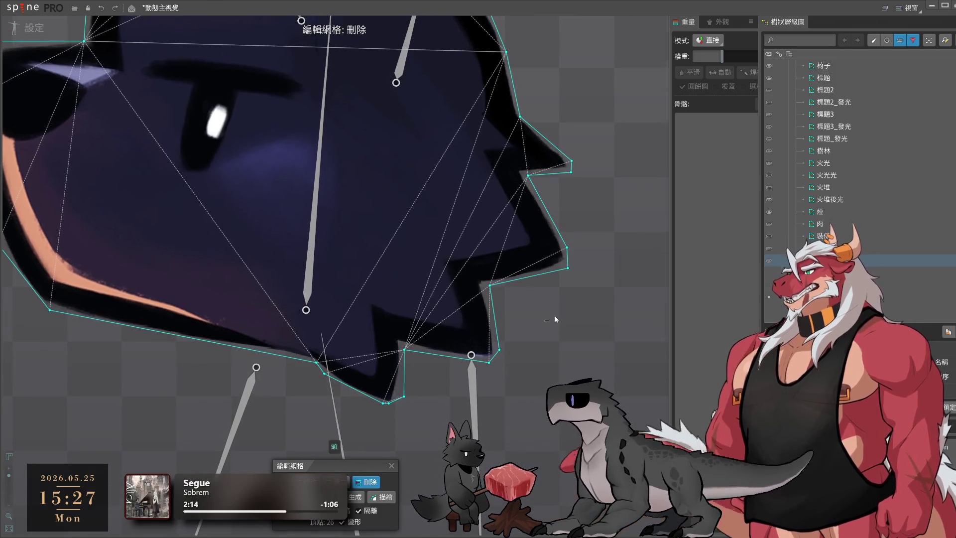
drag(484, 322, 683, 326)
click(481, 355)
click(515, 371)
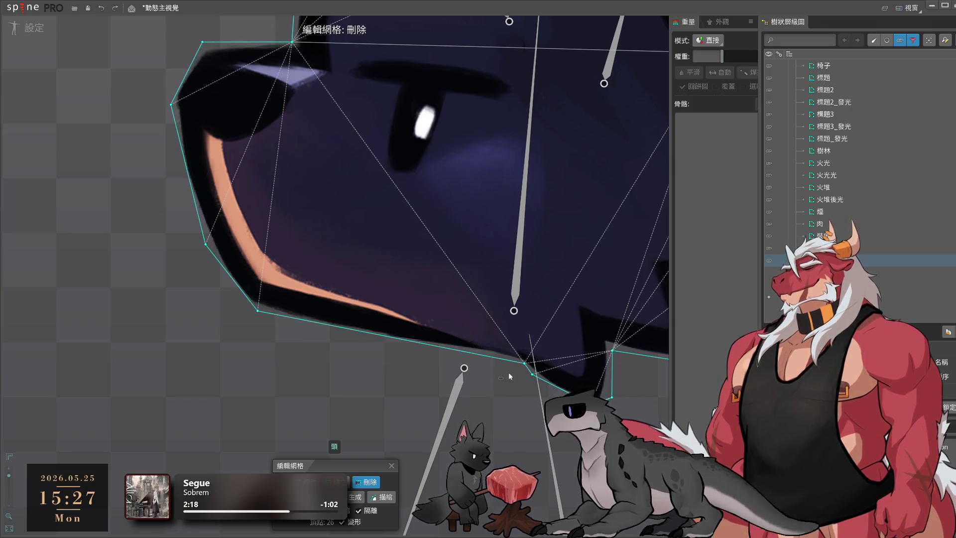
drag(525, 364, 471, 356)
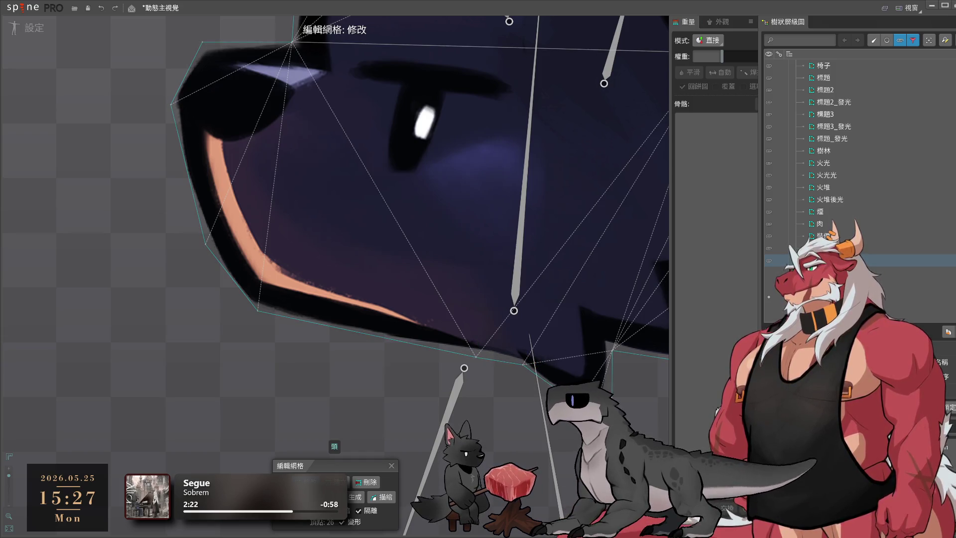
drag(479, 362, 396, 342)
drag(523, 364, 513, 359)
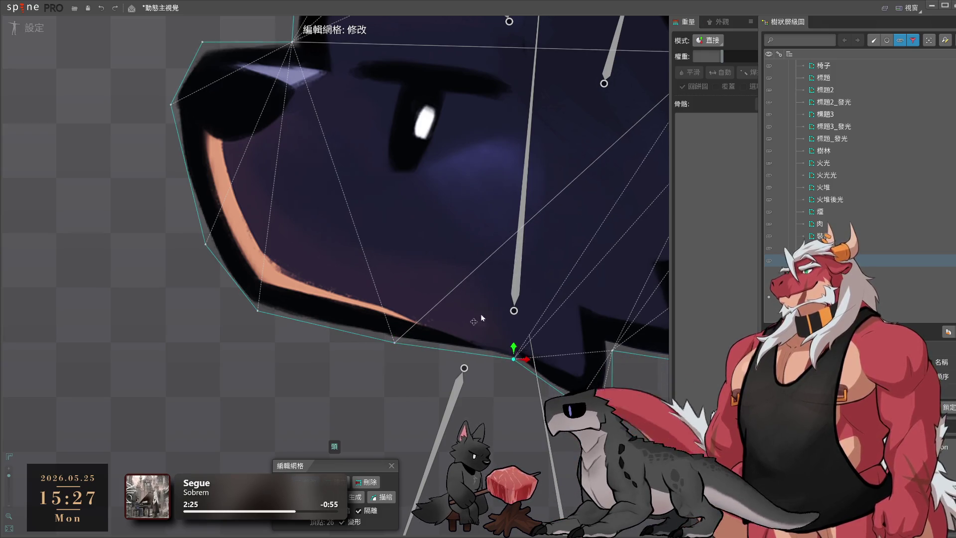
scroll(485, 323, down, 5)
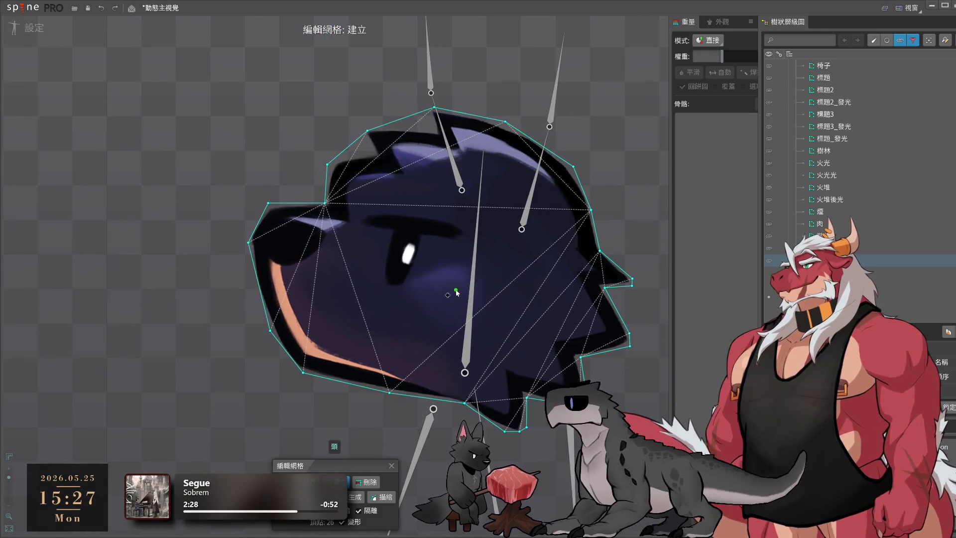
Add interior vertices to the head mesh at the centre, top, muzzle and brow, nudging the centre and top ones into place
click(480, 292)
click(493, 211)
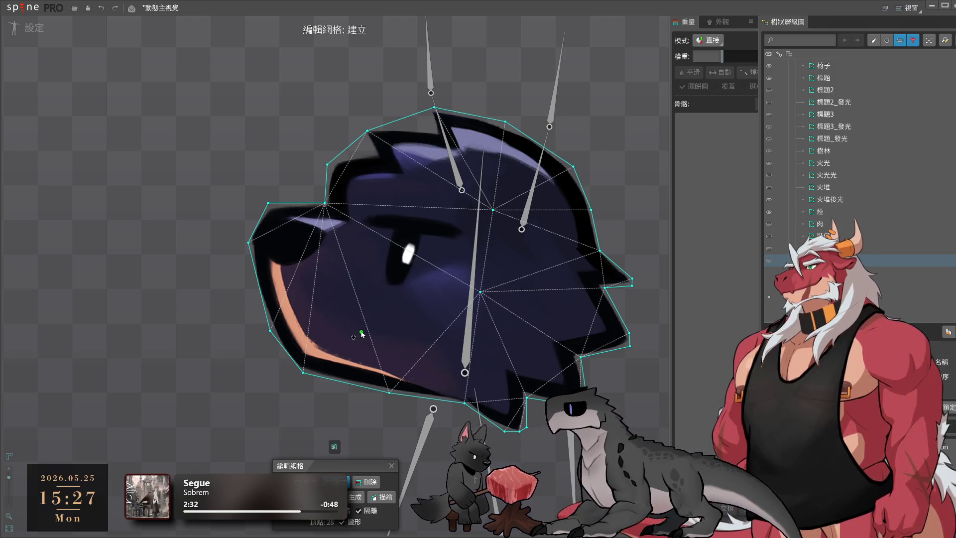
click(348, 287)
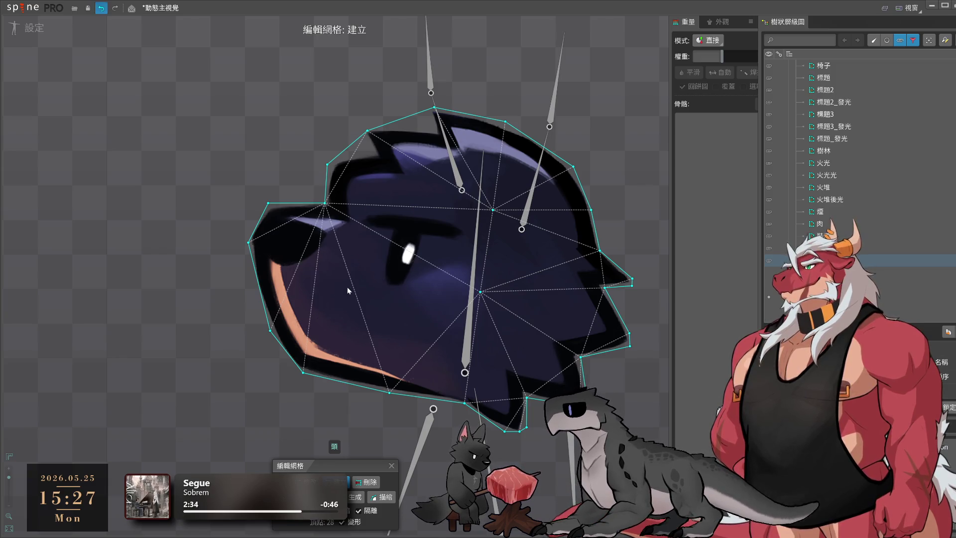
drag(482, 292, 497, 306)
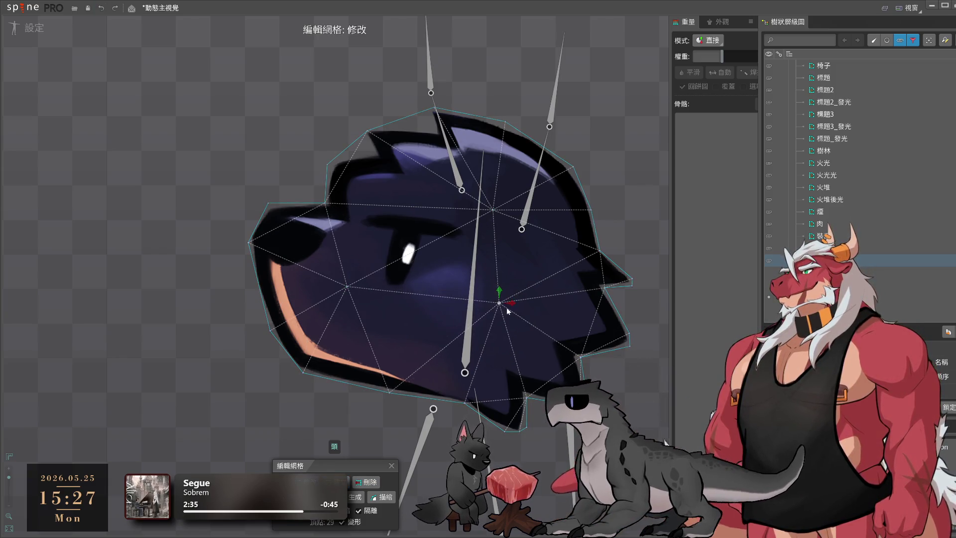
click(493, 210)
drag(493, 210, 490, 227)
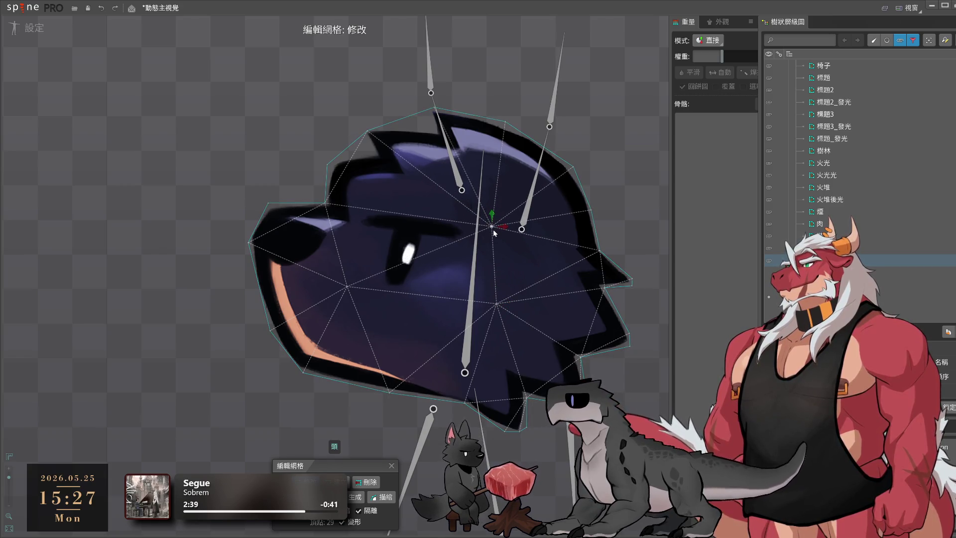
click(377, 212)
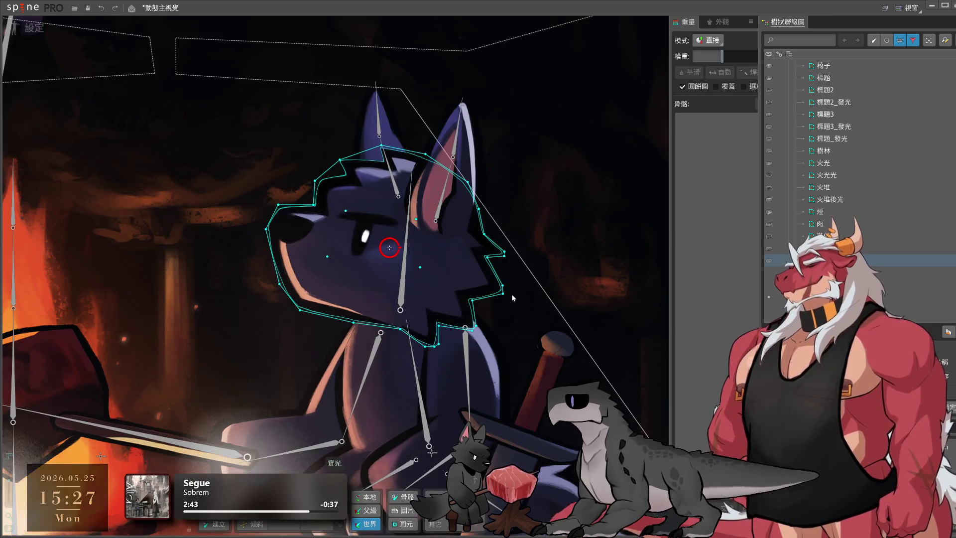
scroll(503, 313, down, 5)
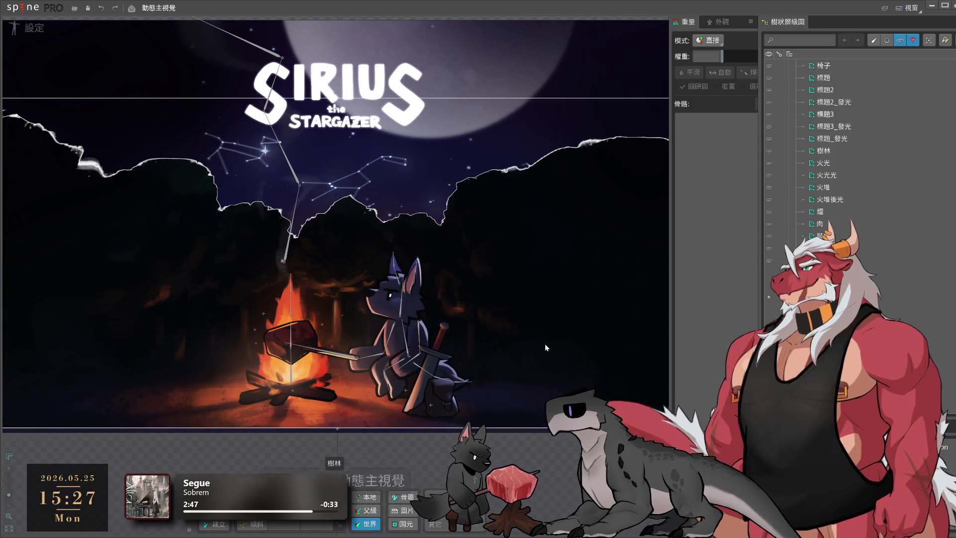
Save the project and select the 主要 bone in the full hierarchy
key(ctrl+s)
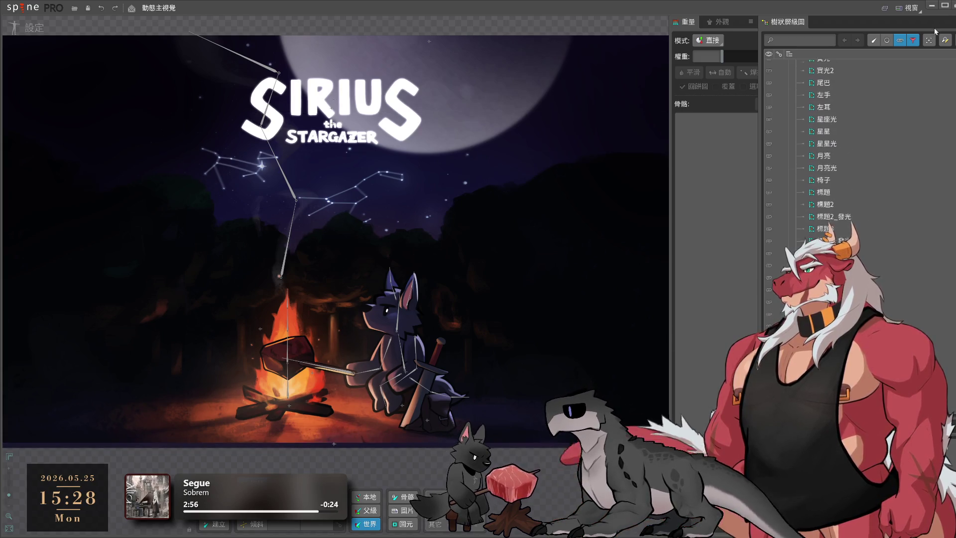
click(900, 40)
click(825, 90)
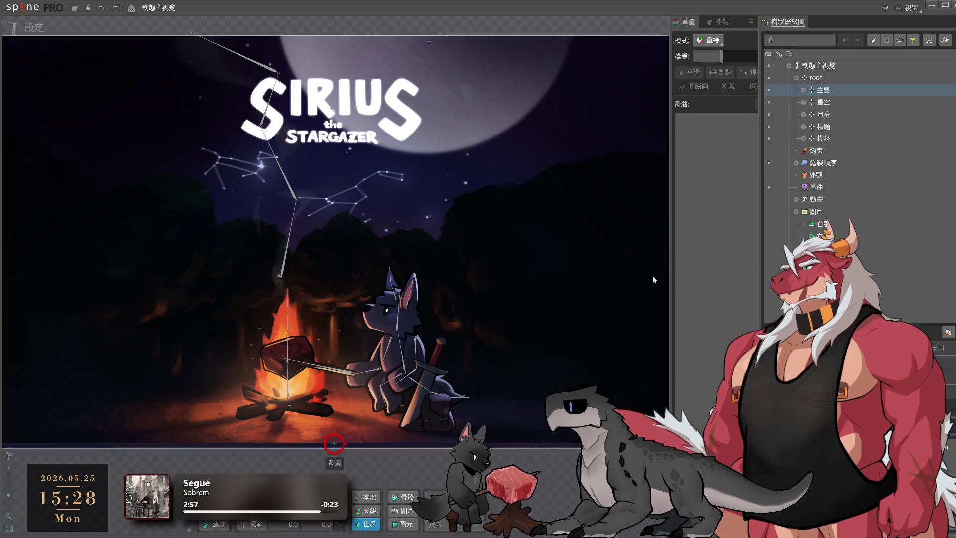
key(ctrl+s)
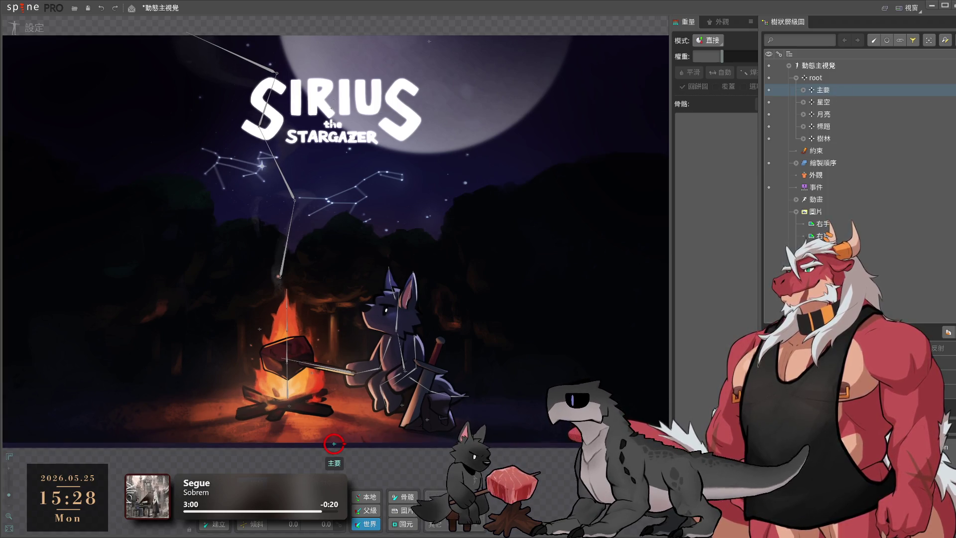
Test the 主要 and 月亮 bones by scaling the scene and moving the moon, undoing each
drag(389, 379, 344, 429)
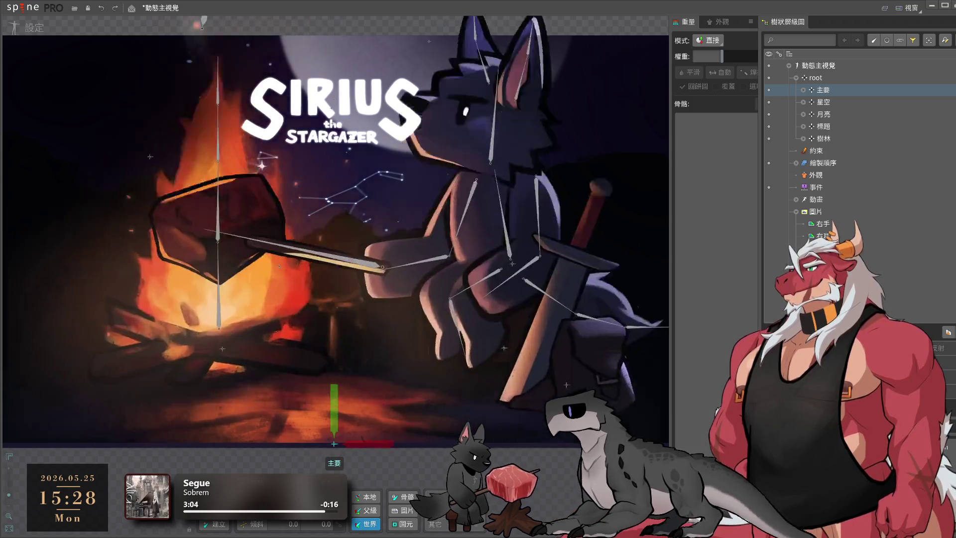
key(ctrl+z)
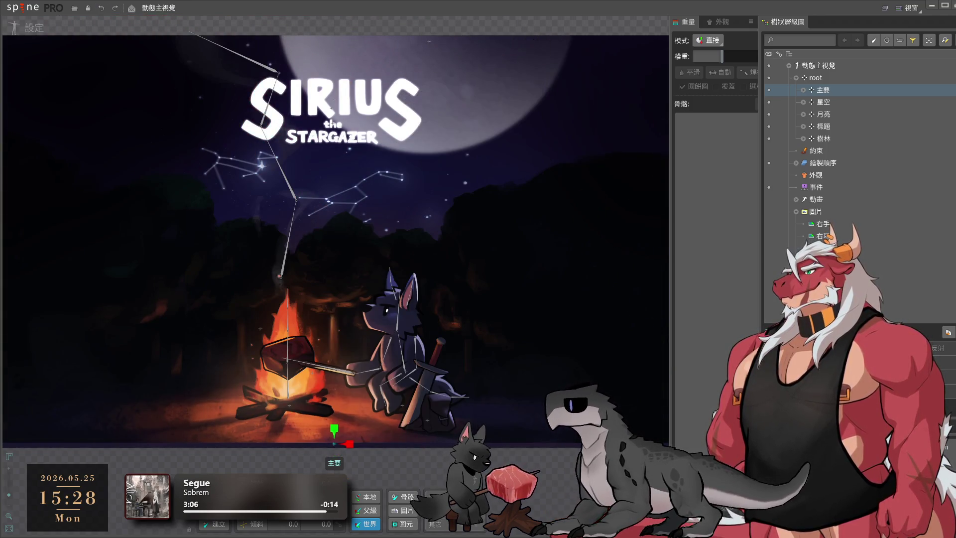
click(847, 115)
drag(428, 100, 429, 101)
key(ctrl+z)
Test the 標題2 bone by enlarging the word 'the', revert it, and save
click(823, 127)
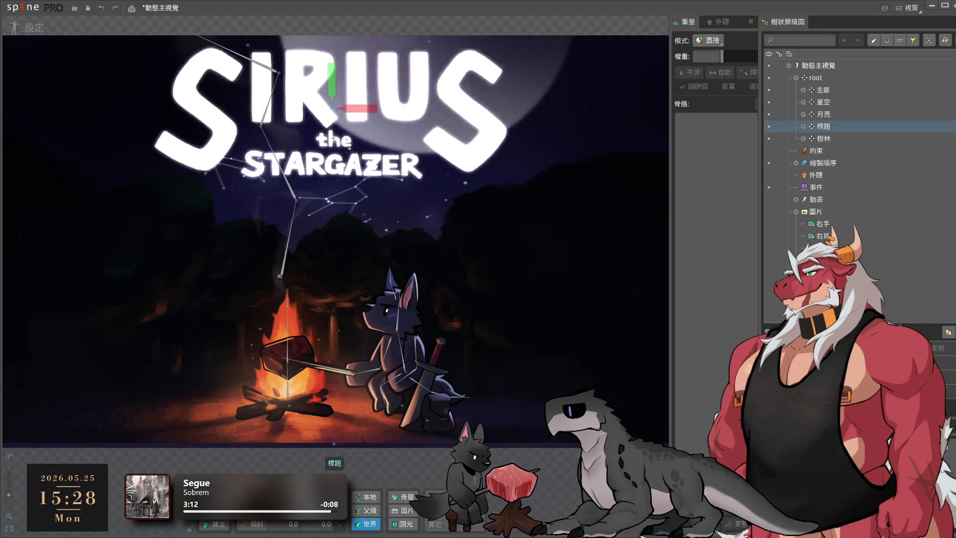
key(ctrl+z)
click(803, 126)
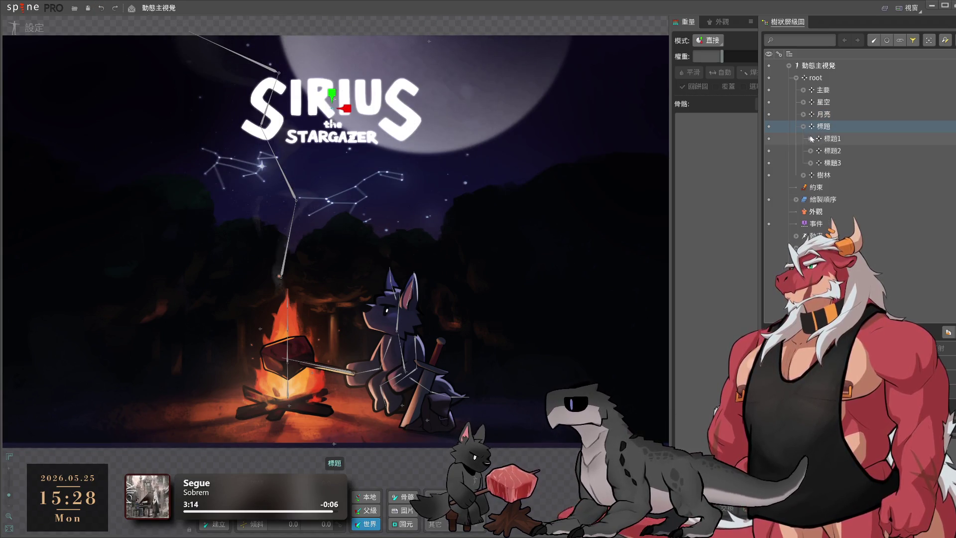
click(832, 150)
drag(640, 399, 733, 383)
key(ctrl+s)
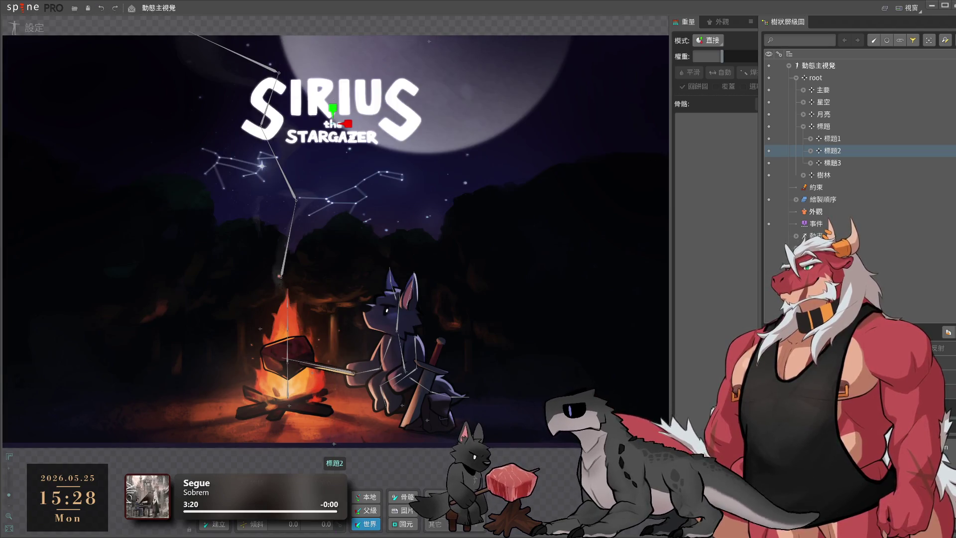
key(ctrl+s)
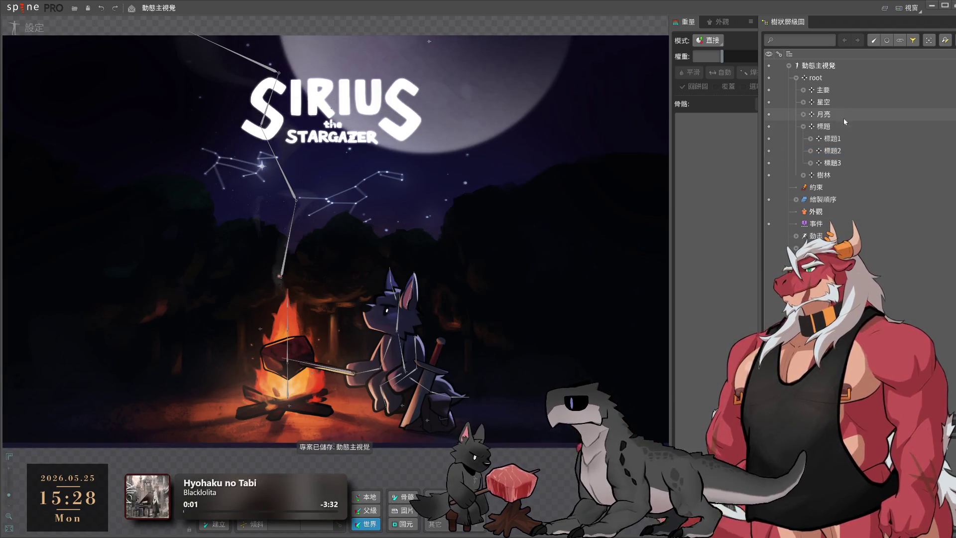
Undo the SIRIUS title scaling test on the 標題 bone and deselect it
click(824, 126)
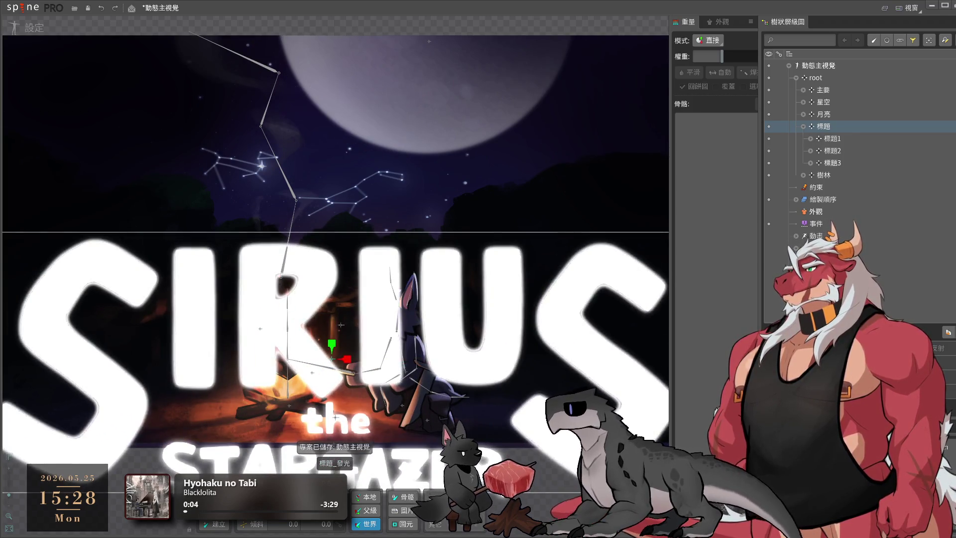
key(ctrl+z)
click(560, 509)
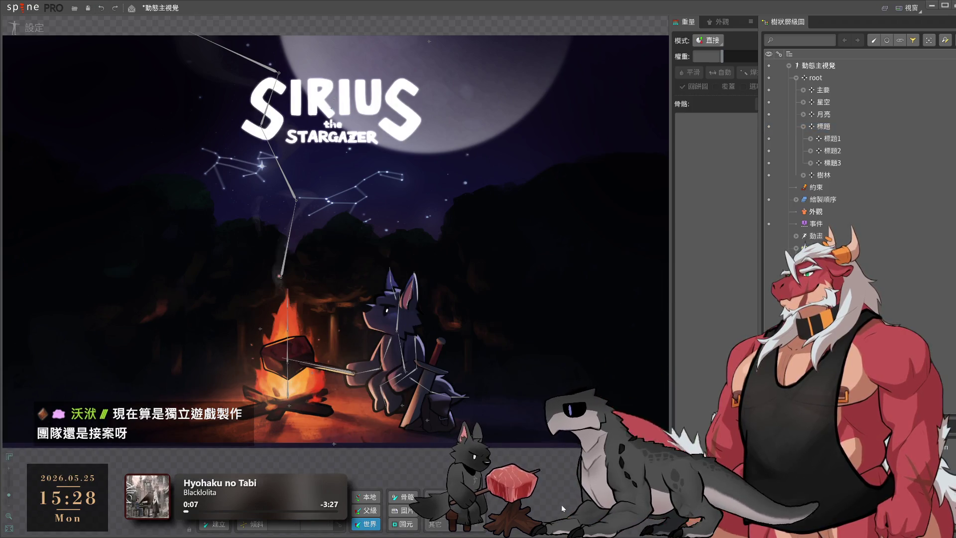